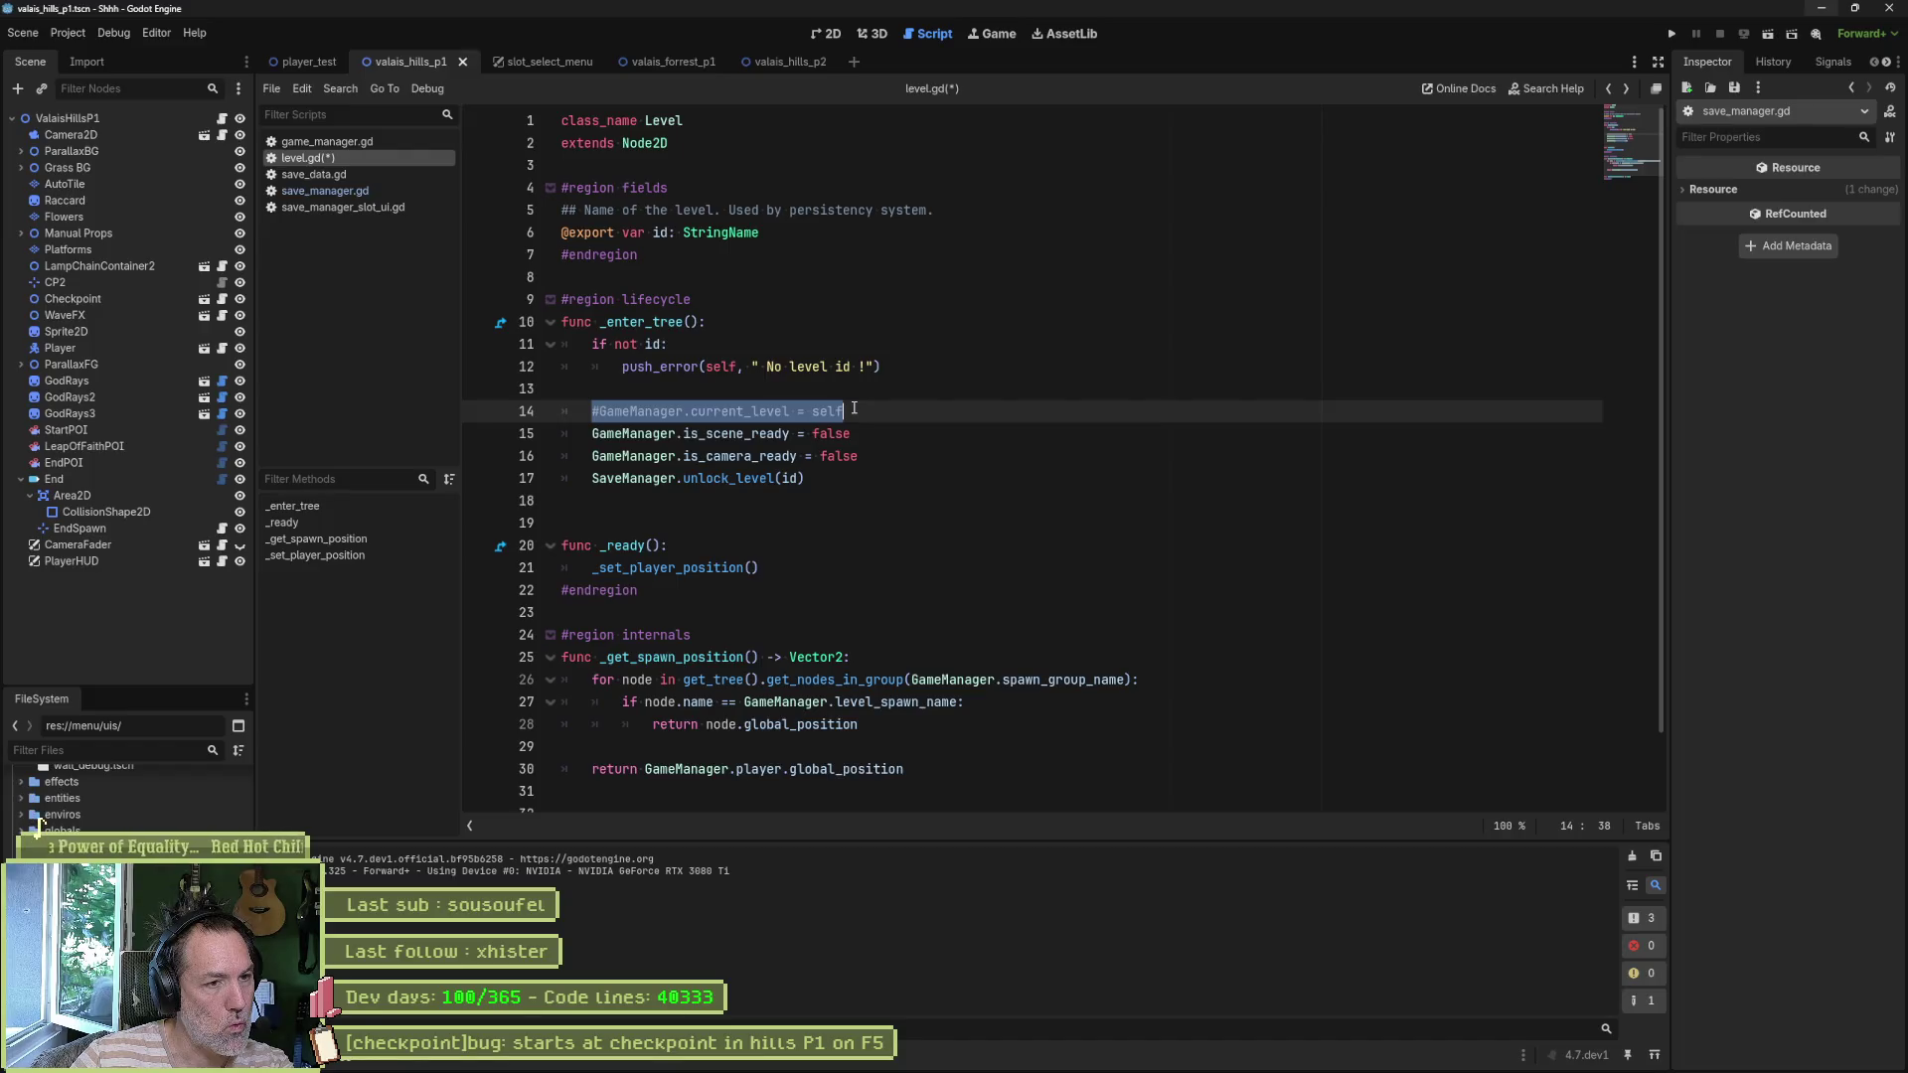
- Save level.gd and open level_transition.gd through Quick Open
key("ctrl+s")
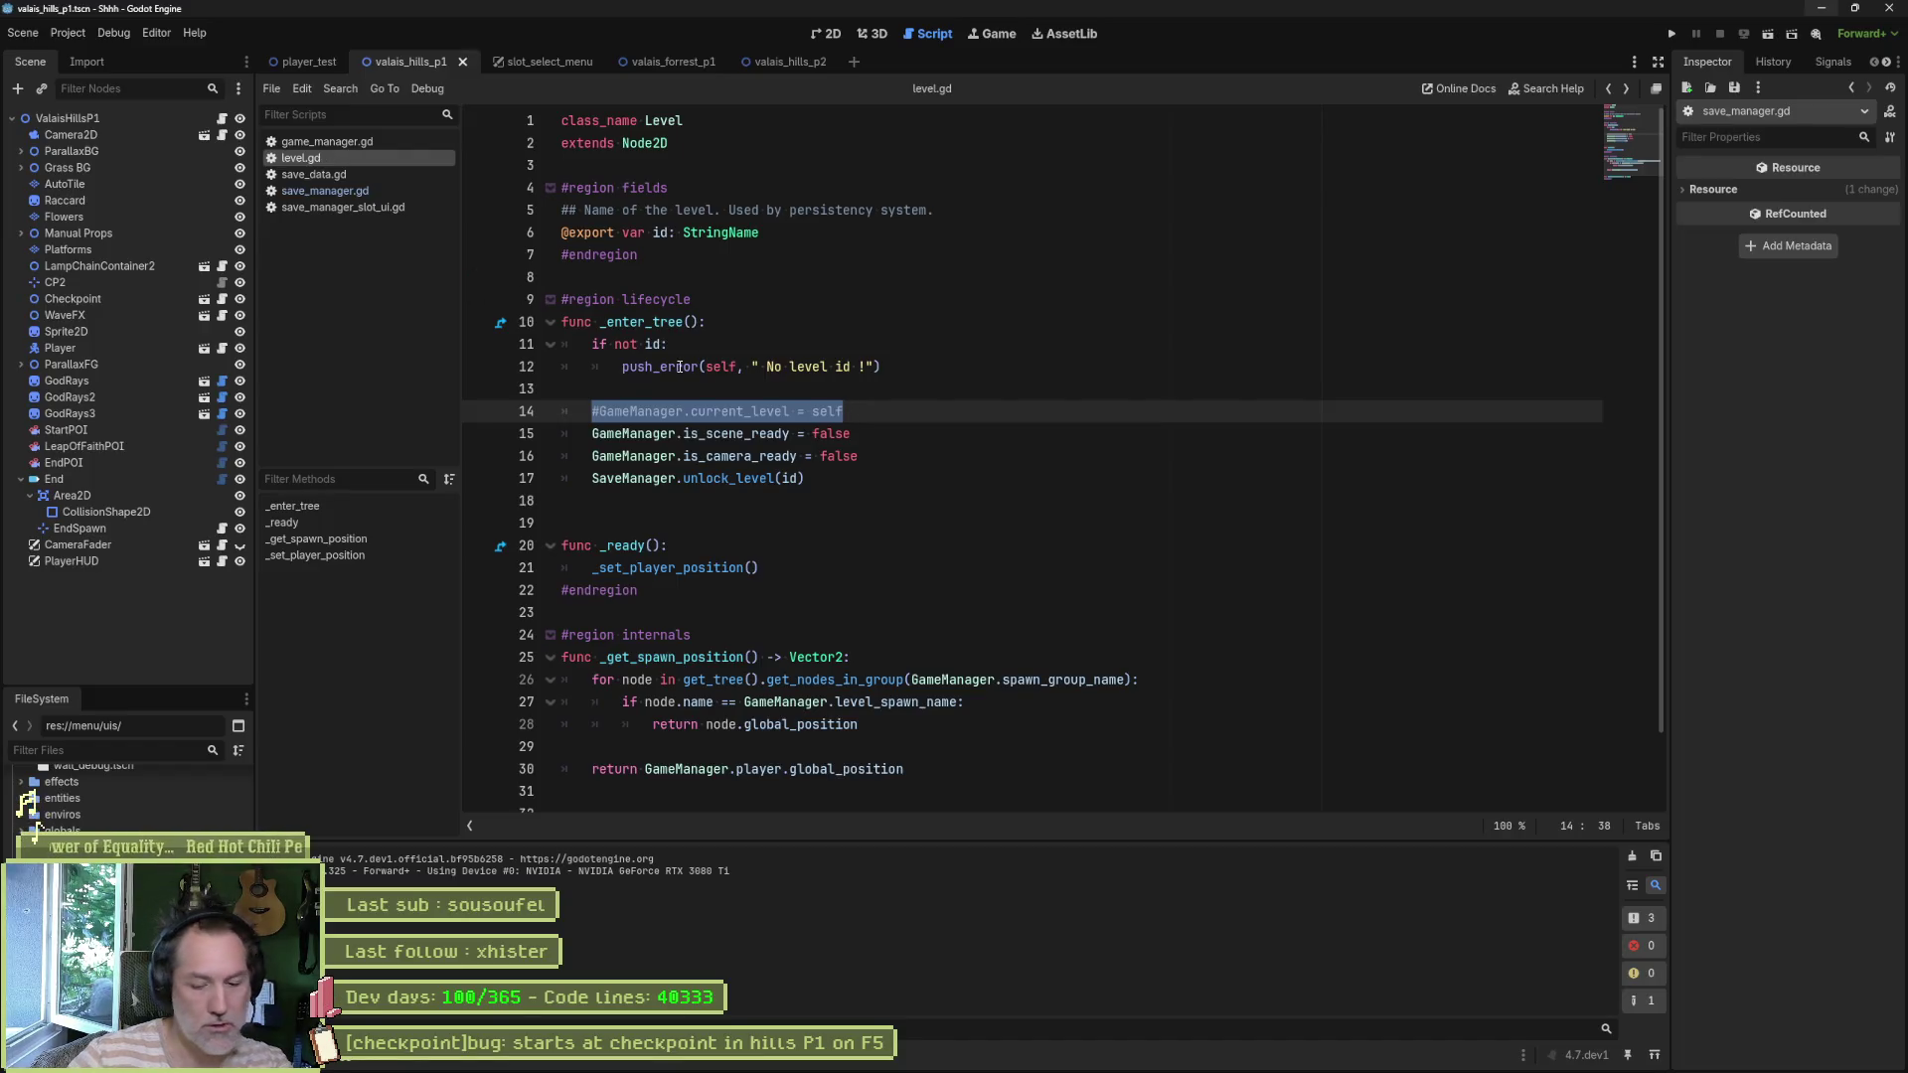
key("shift+alt+o")
type("tran")
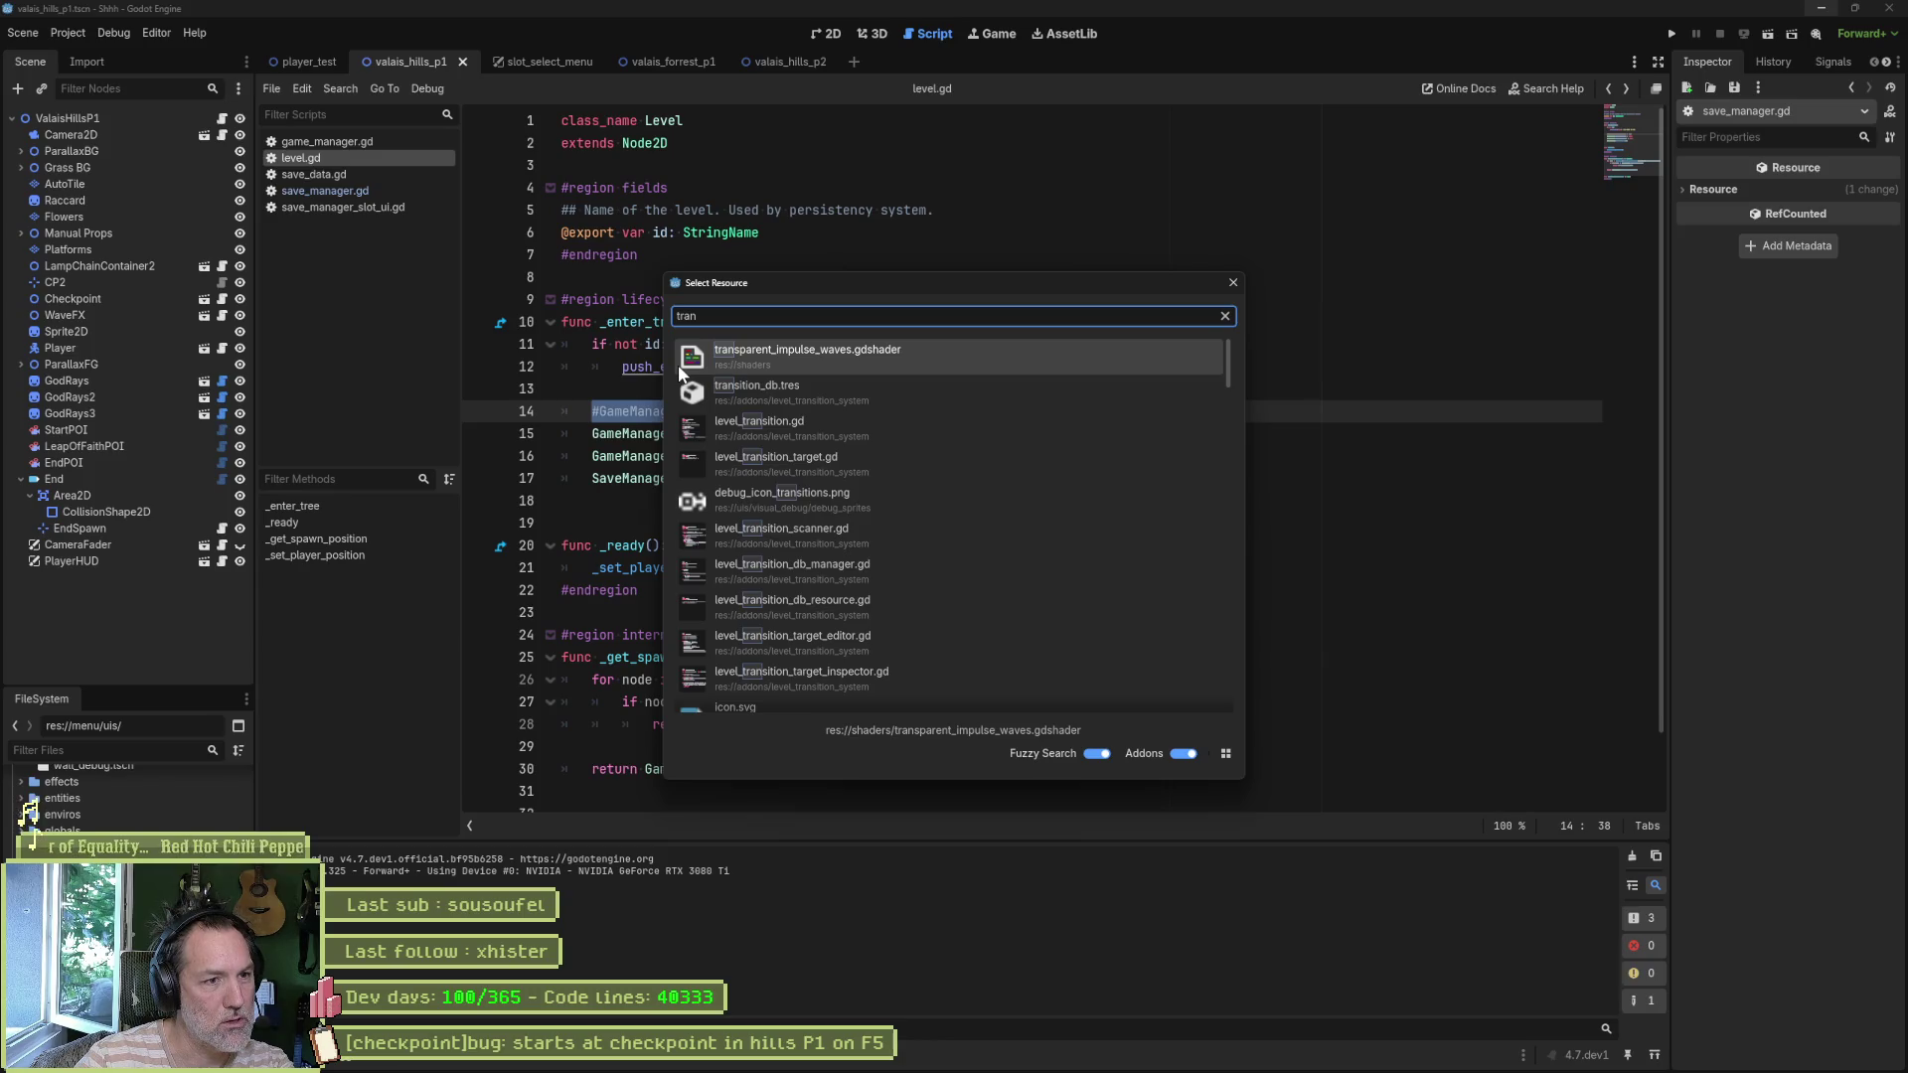
key("Down")
key("Down")
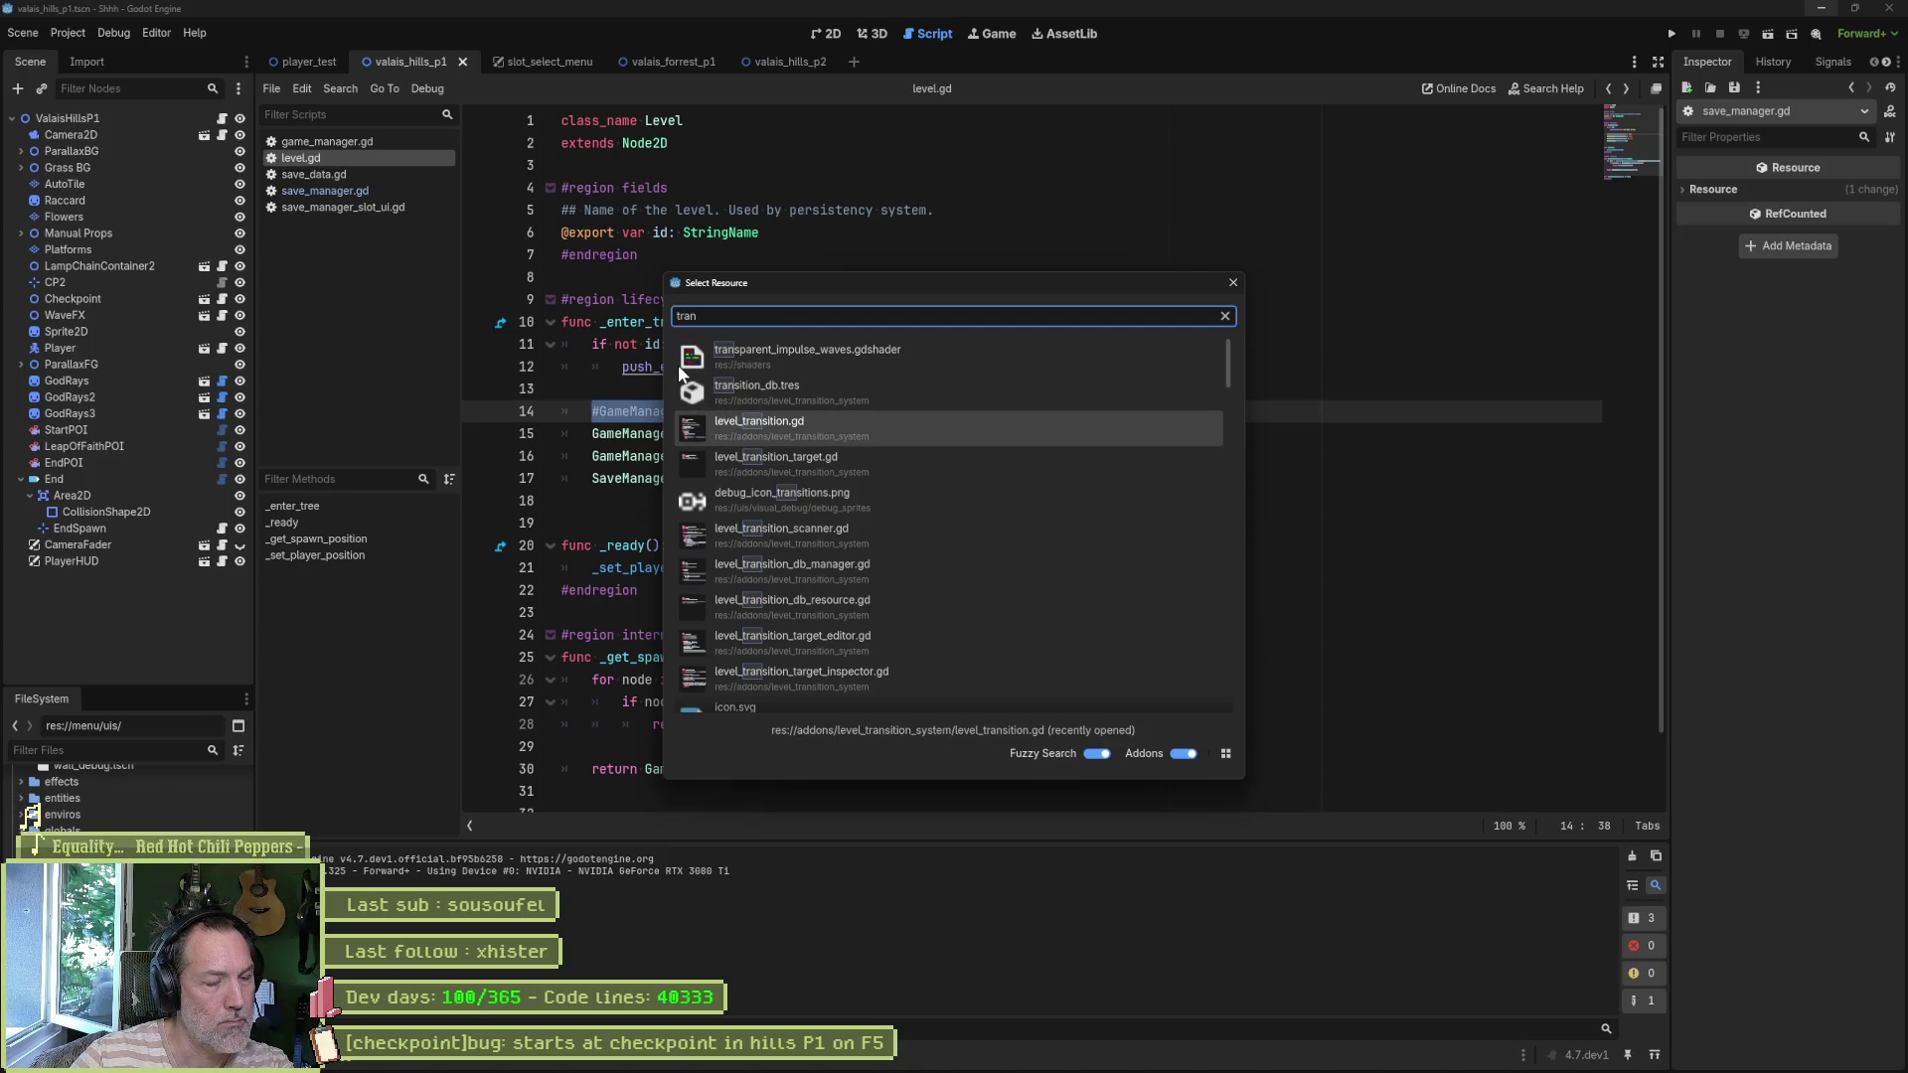
key("Return")
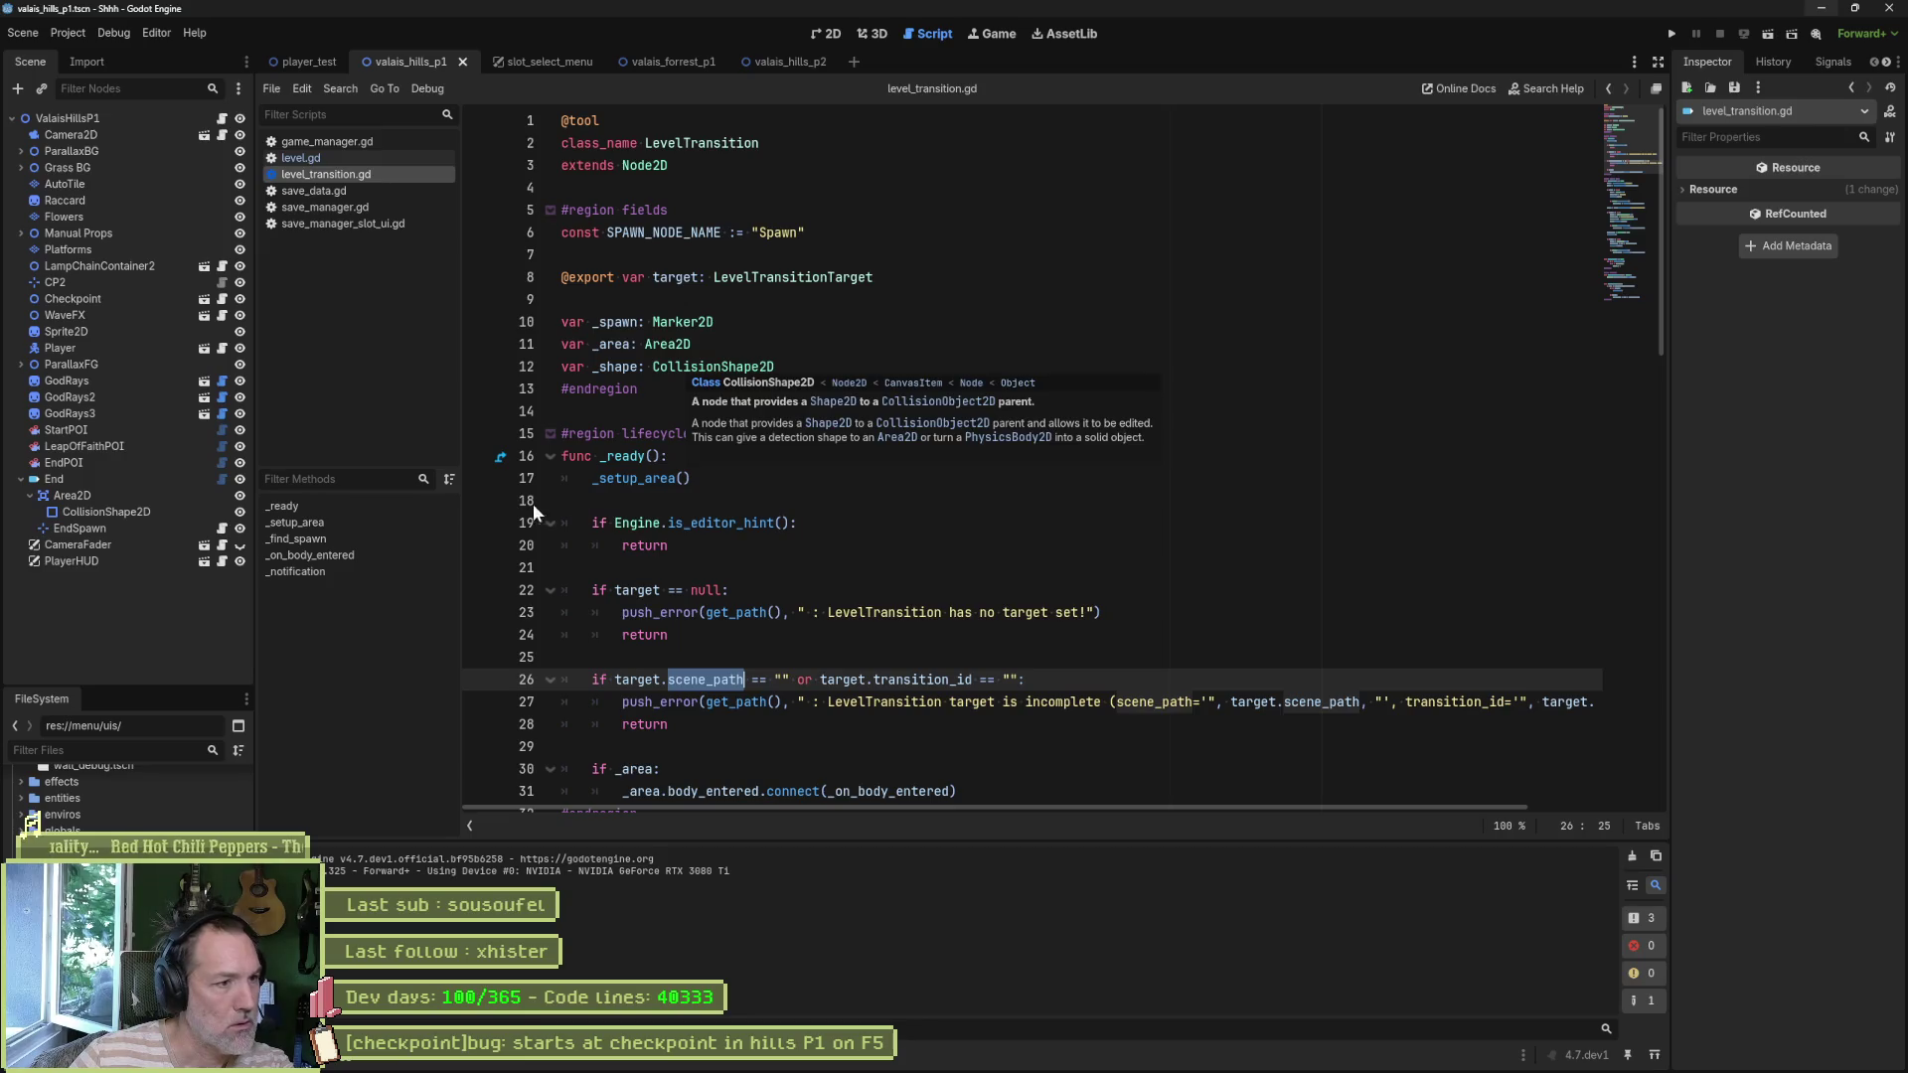
- Jump to _on_body_entered and start a project-wide search for 'transition'
left_click(354, 555)
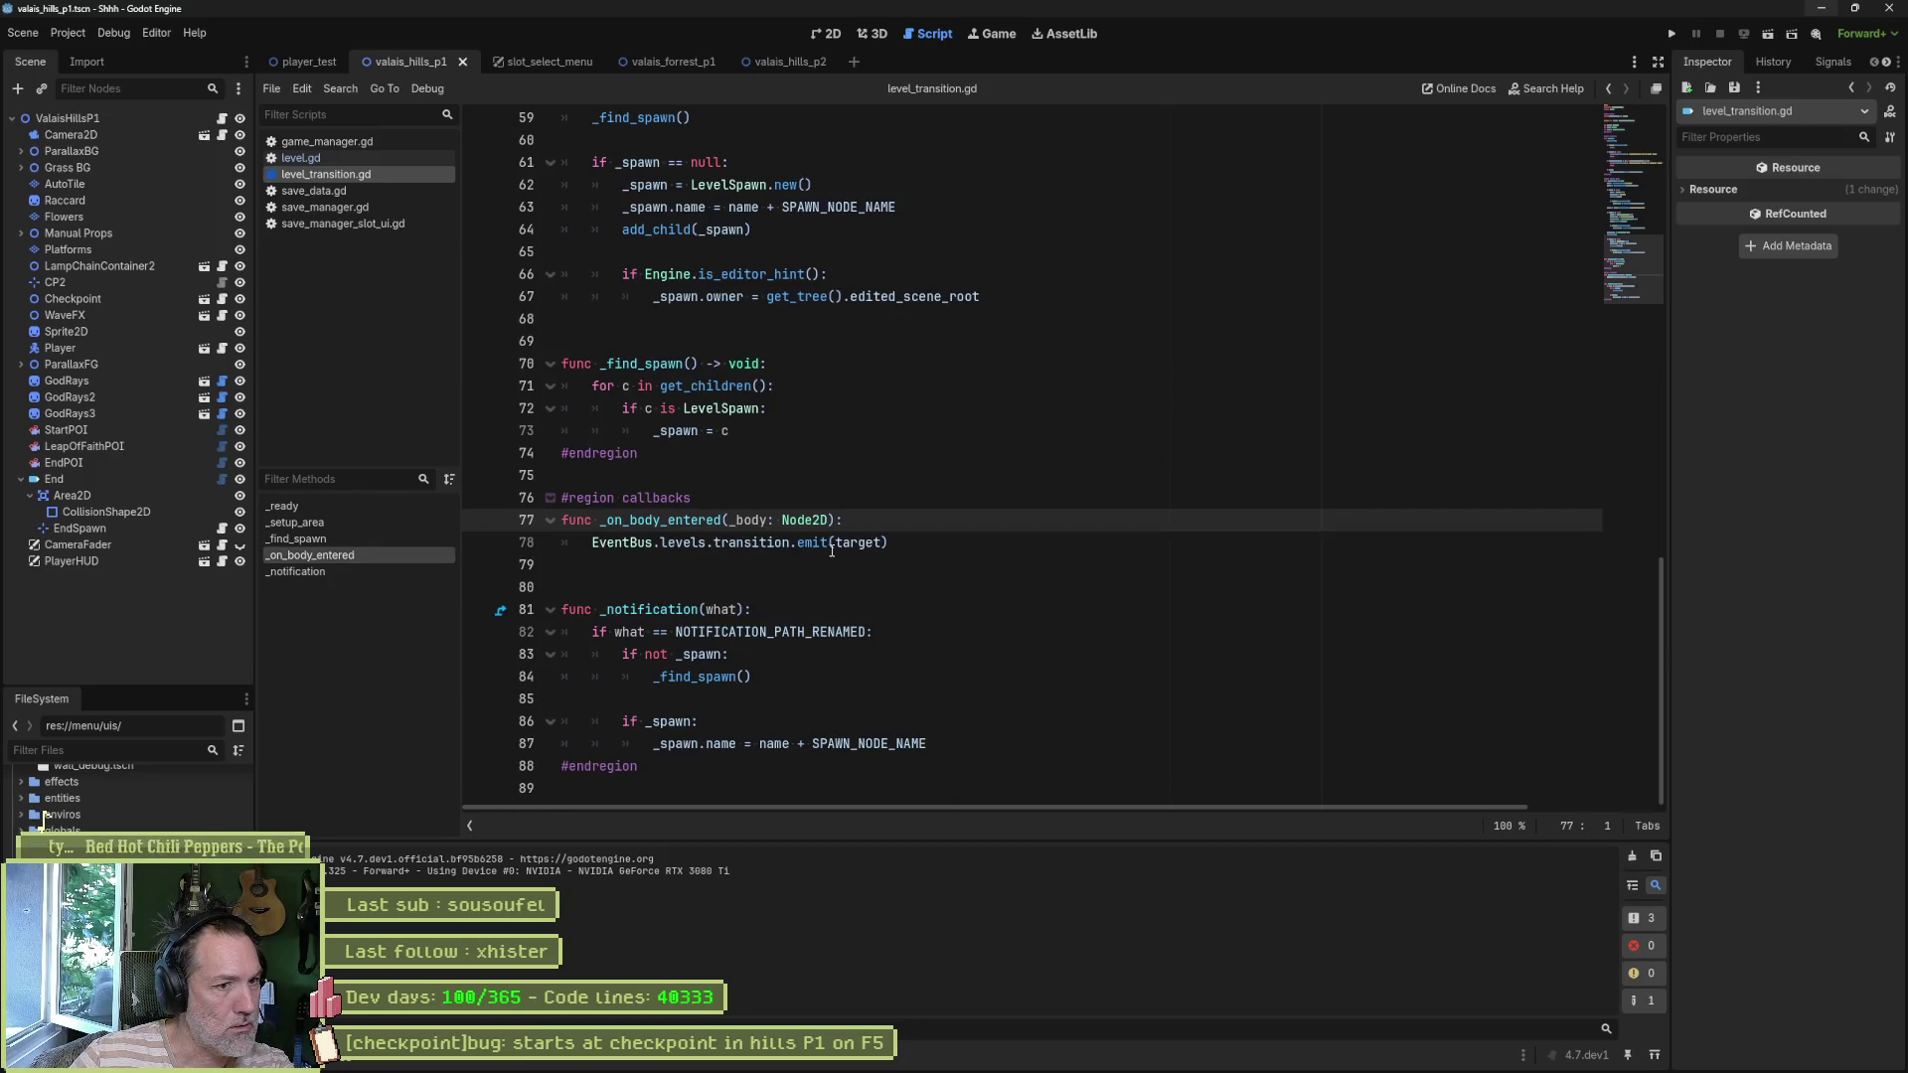
mouse_move(847, 551)
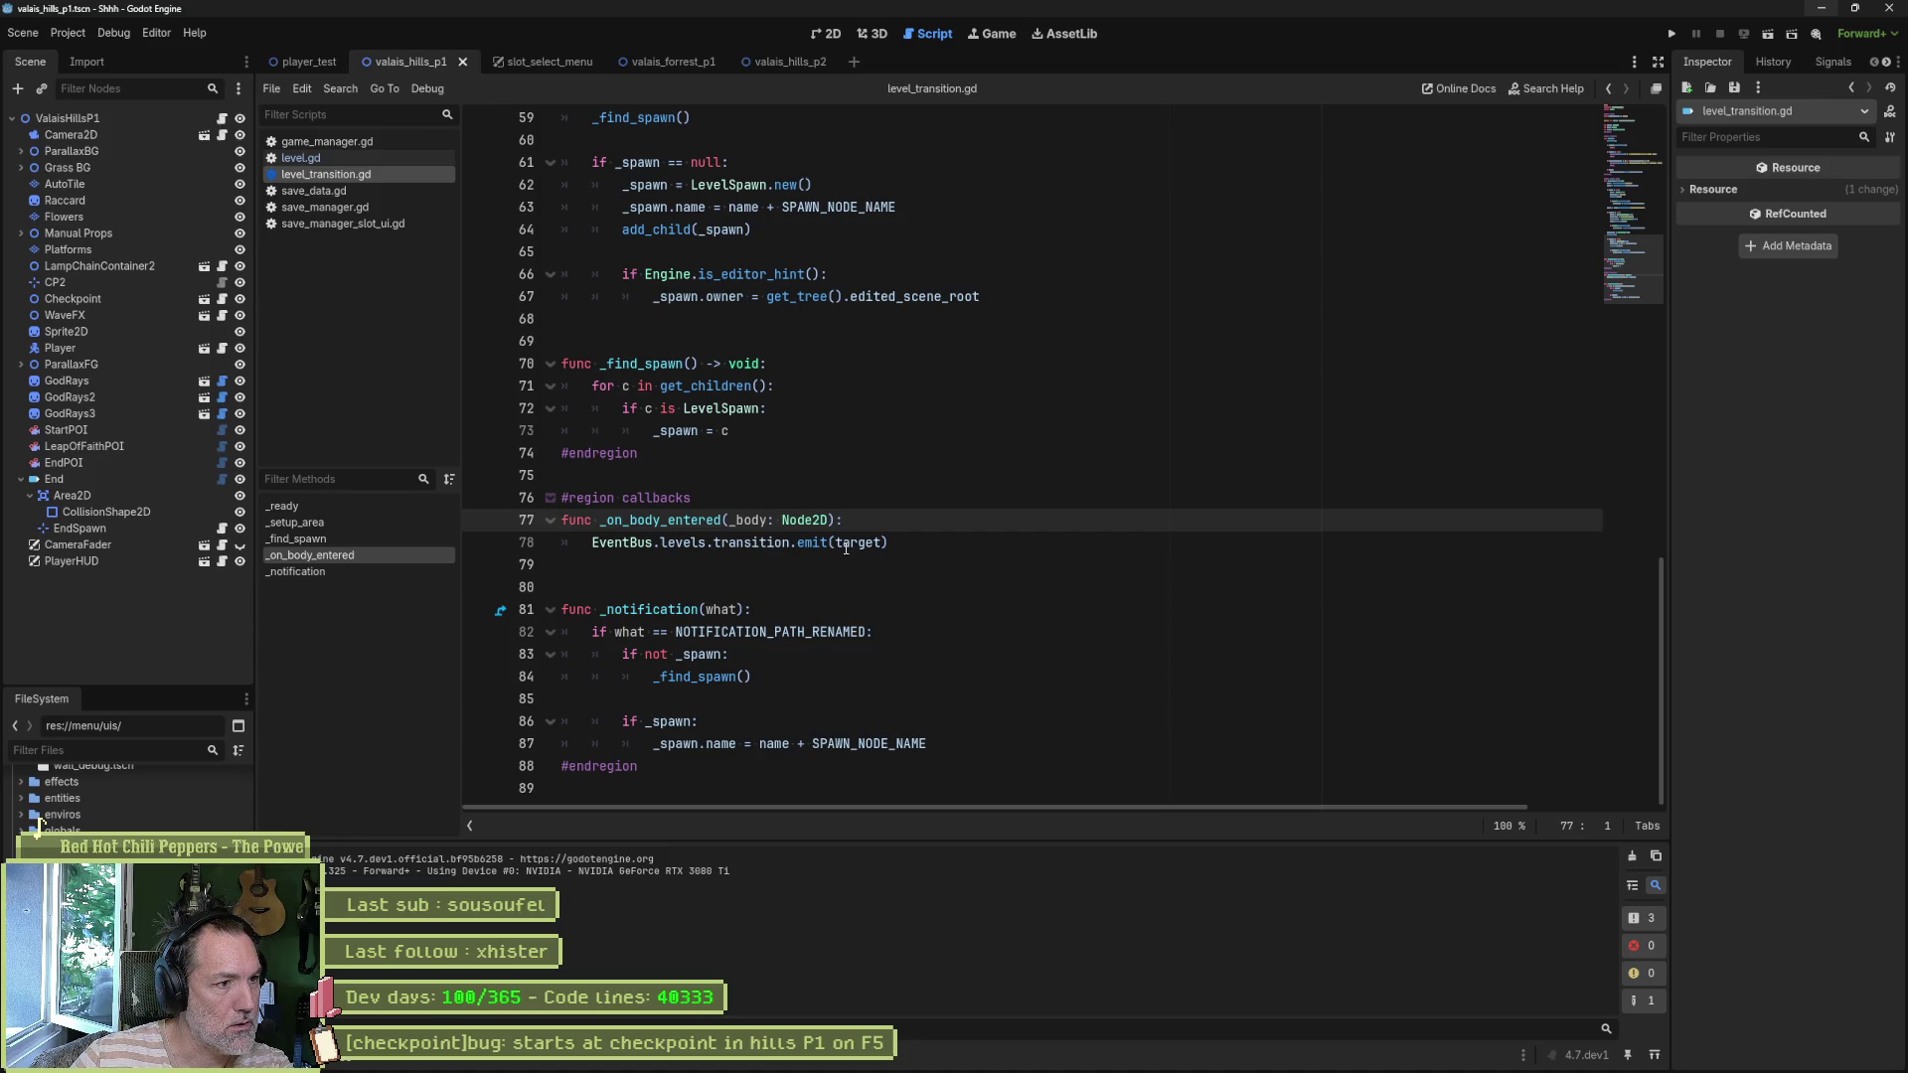
double_click(751, 543)
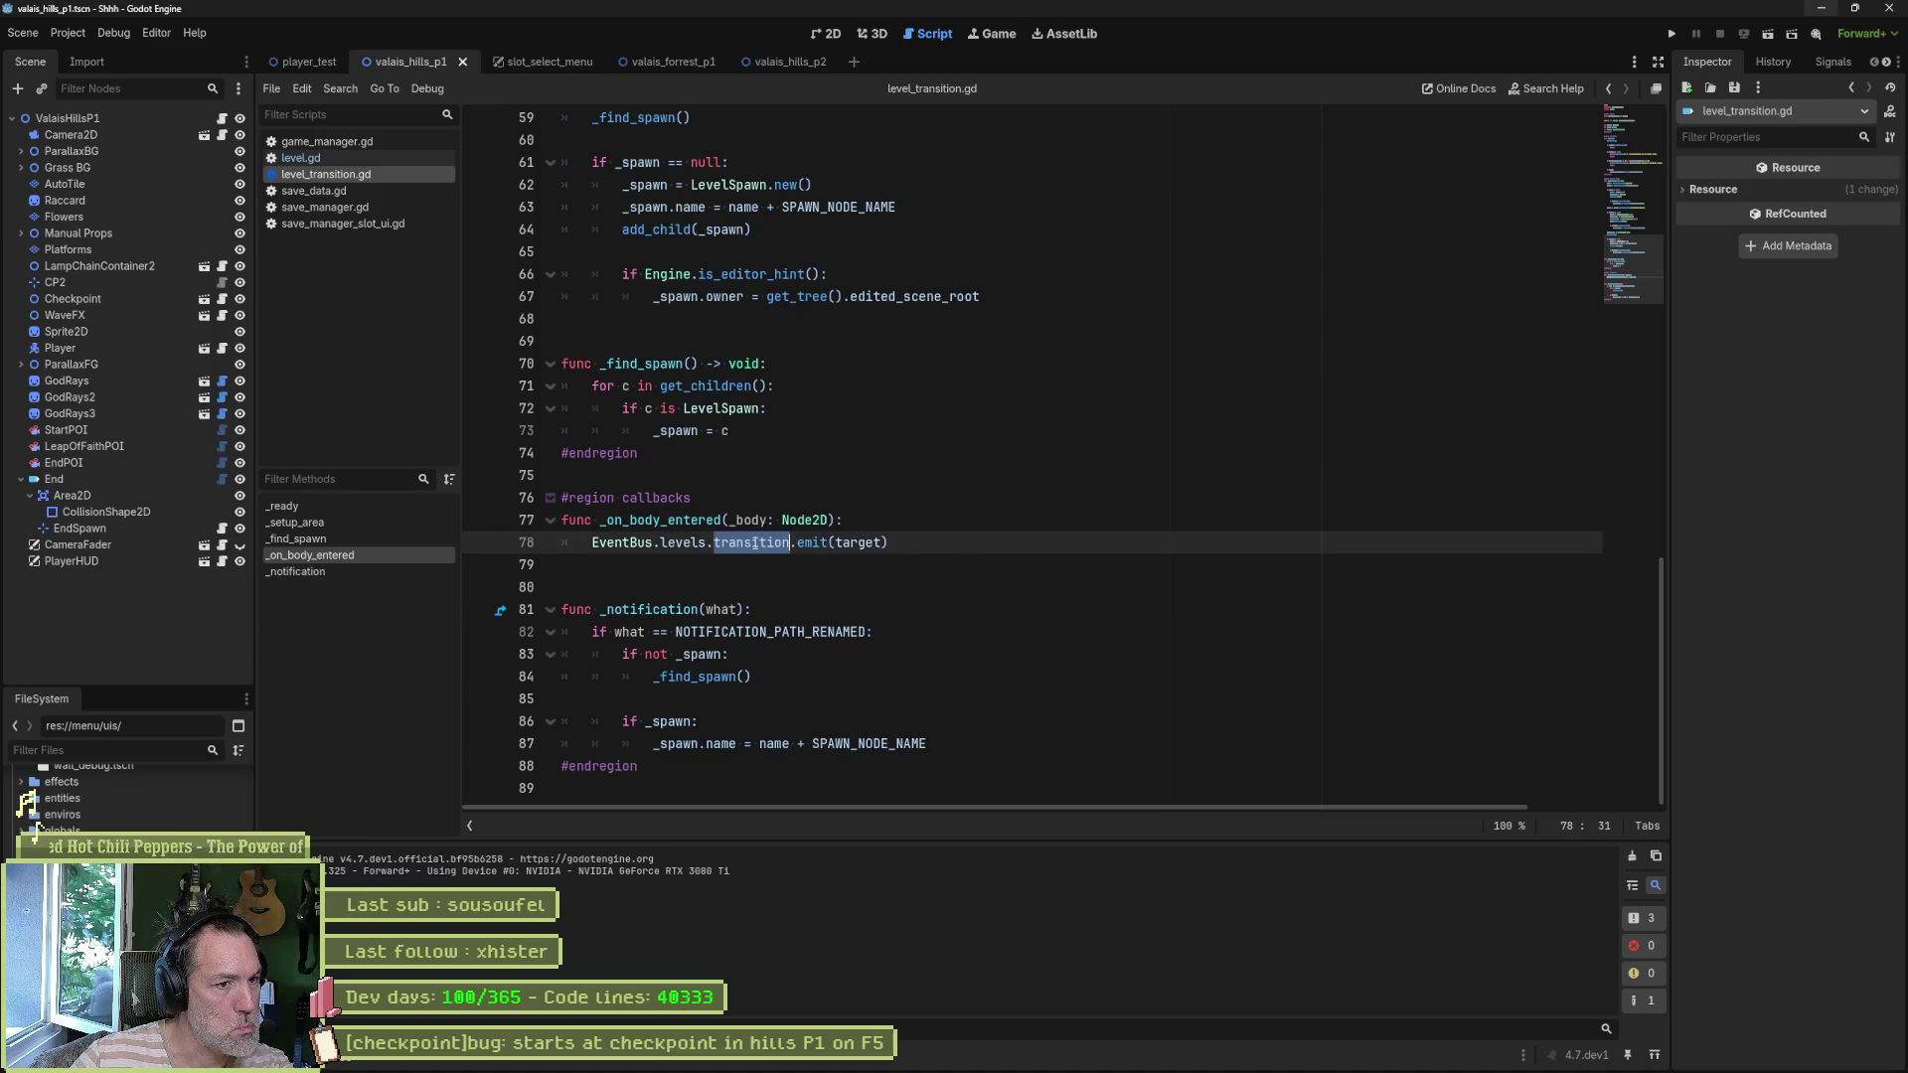
key("ctrl+shift+f")
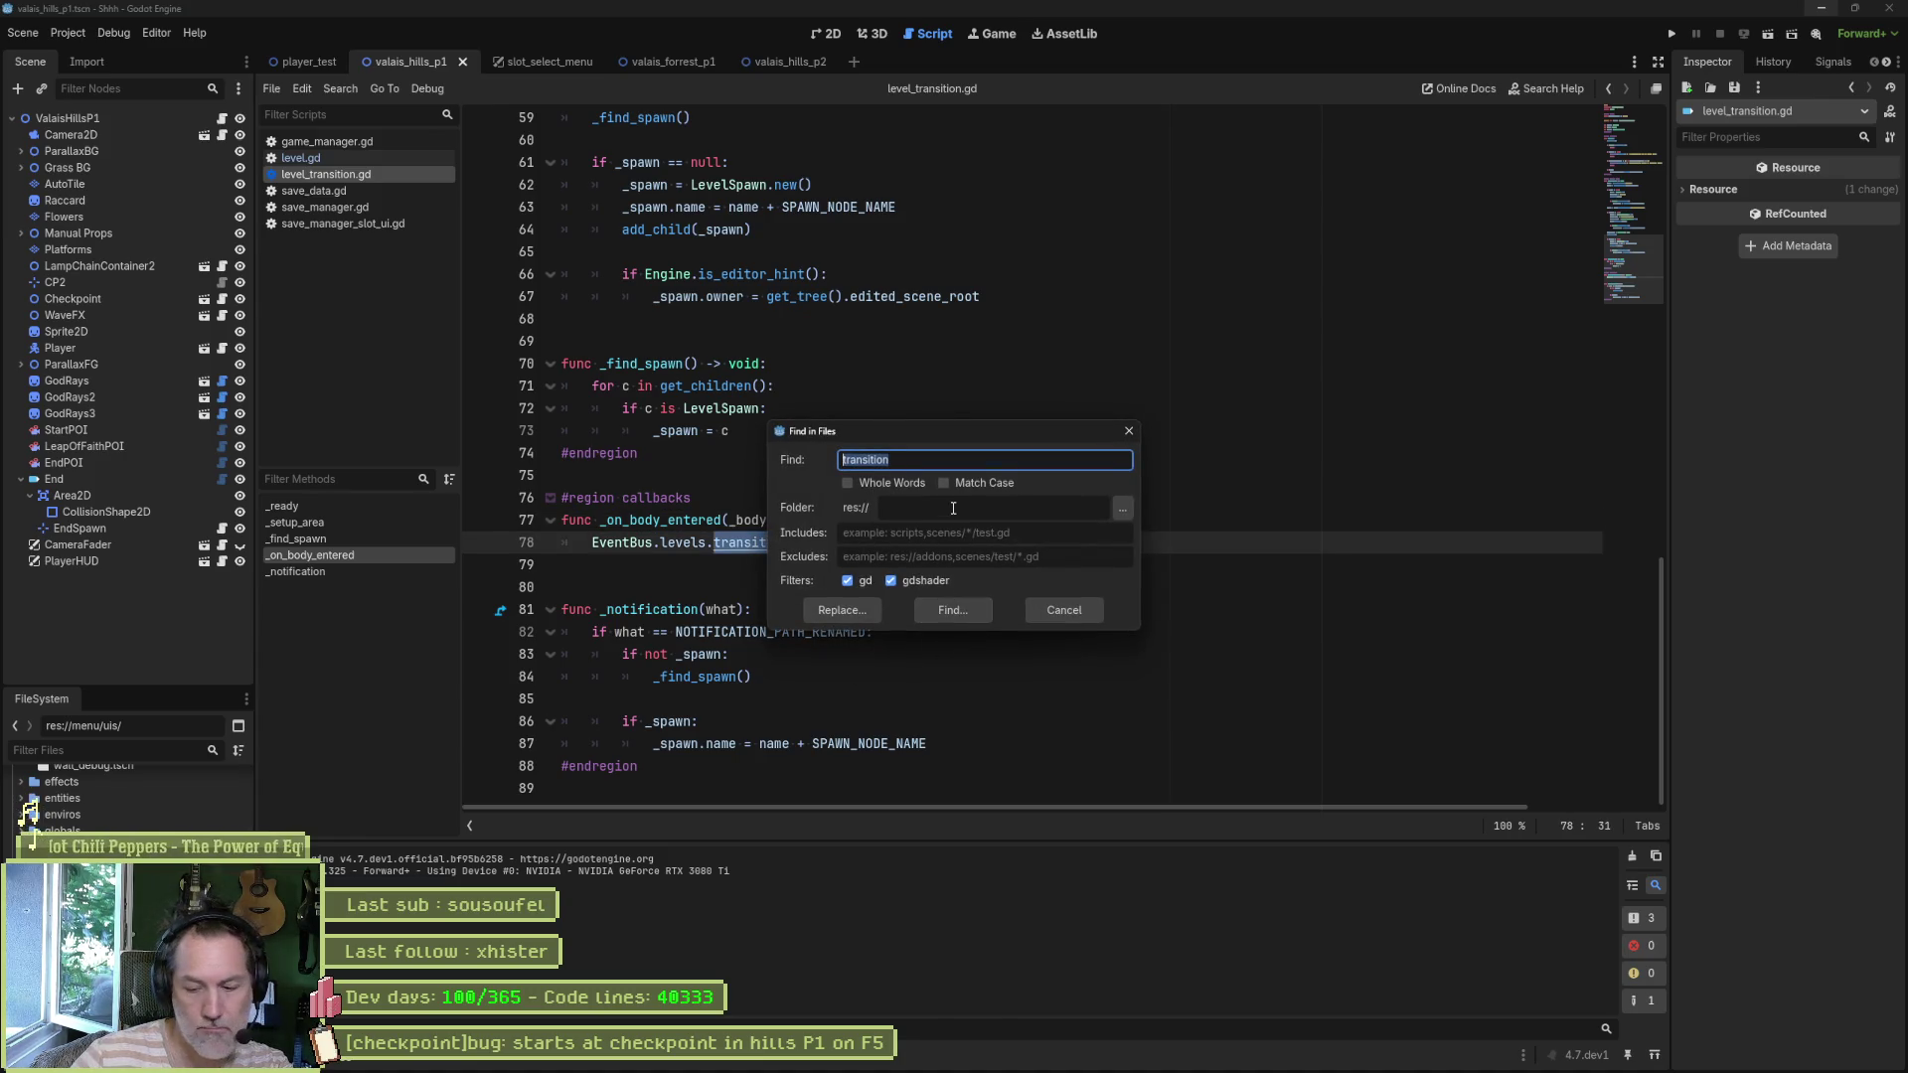
- Search the whole project for 'transition.connect'
key("End")
type(".connect")
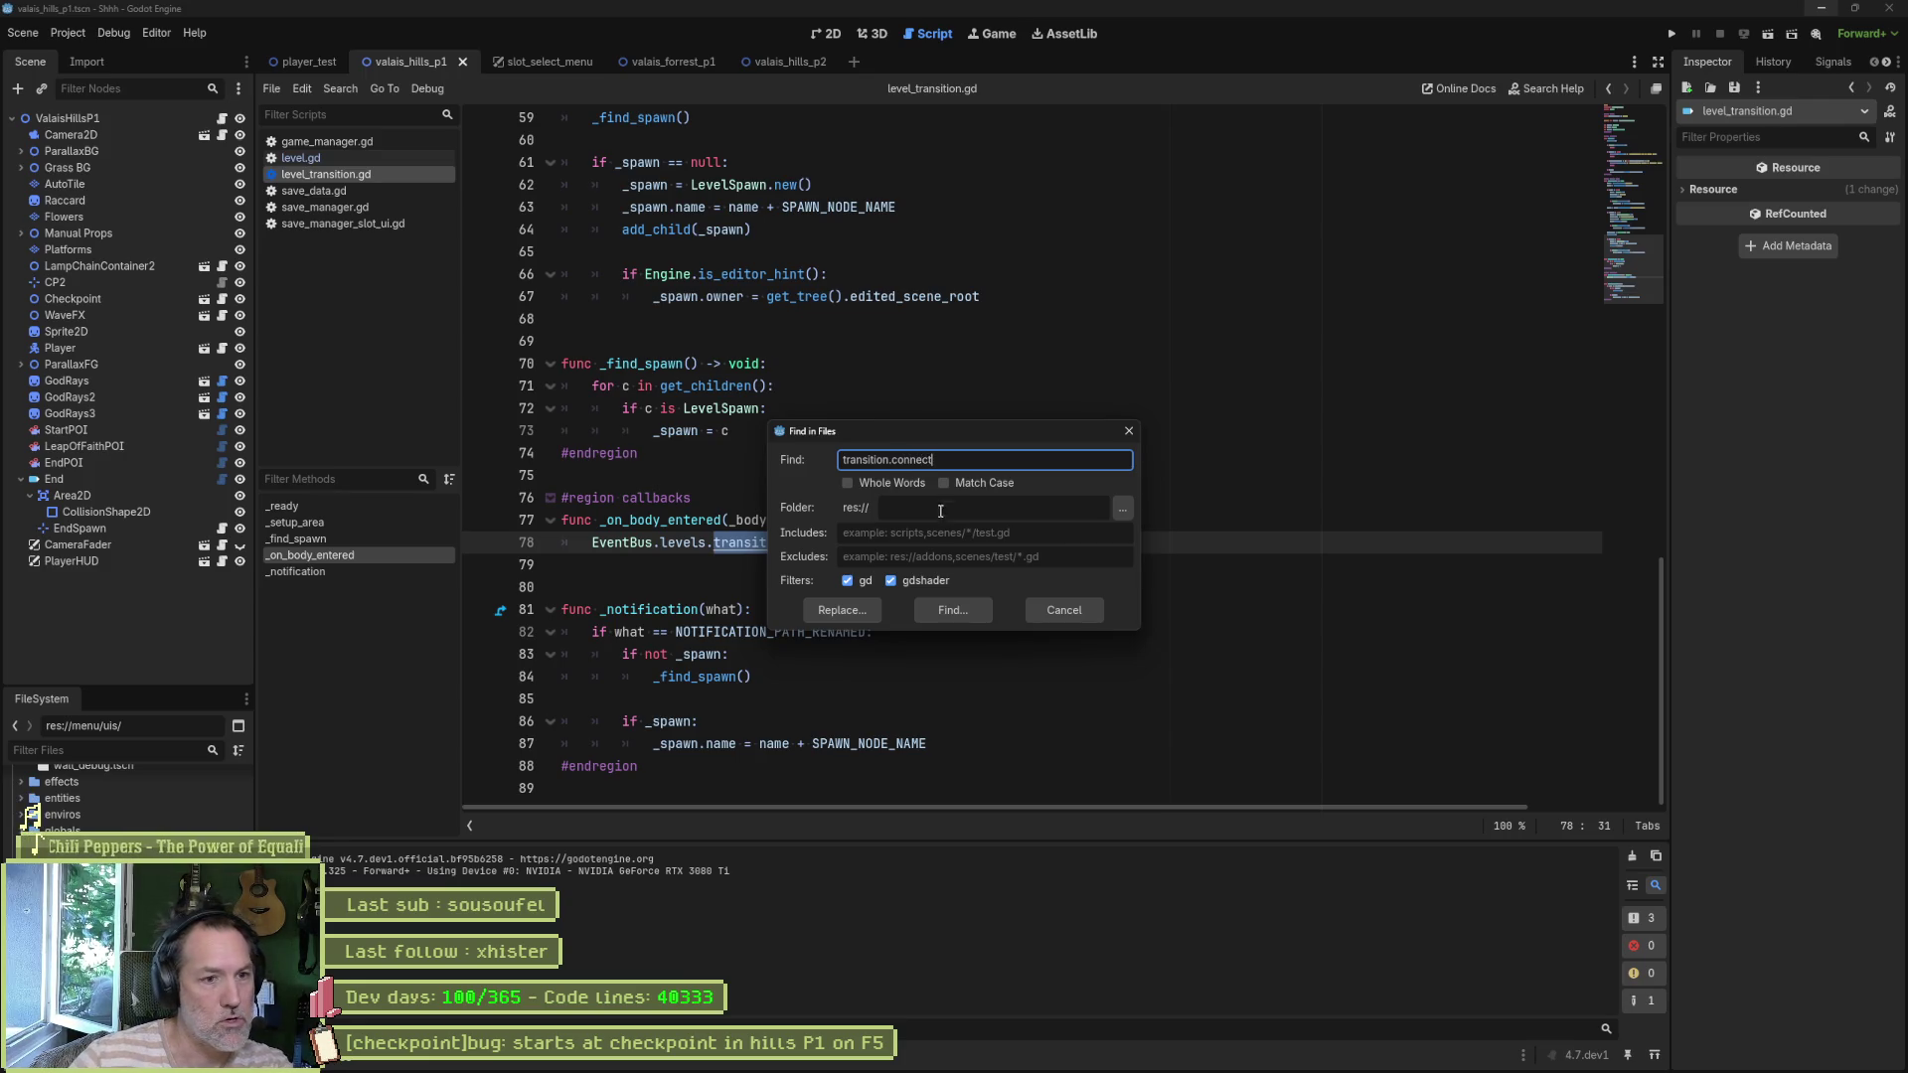
left_click(944, 608)
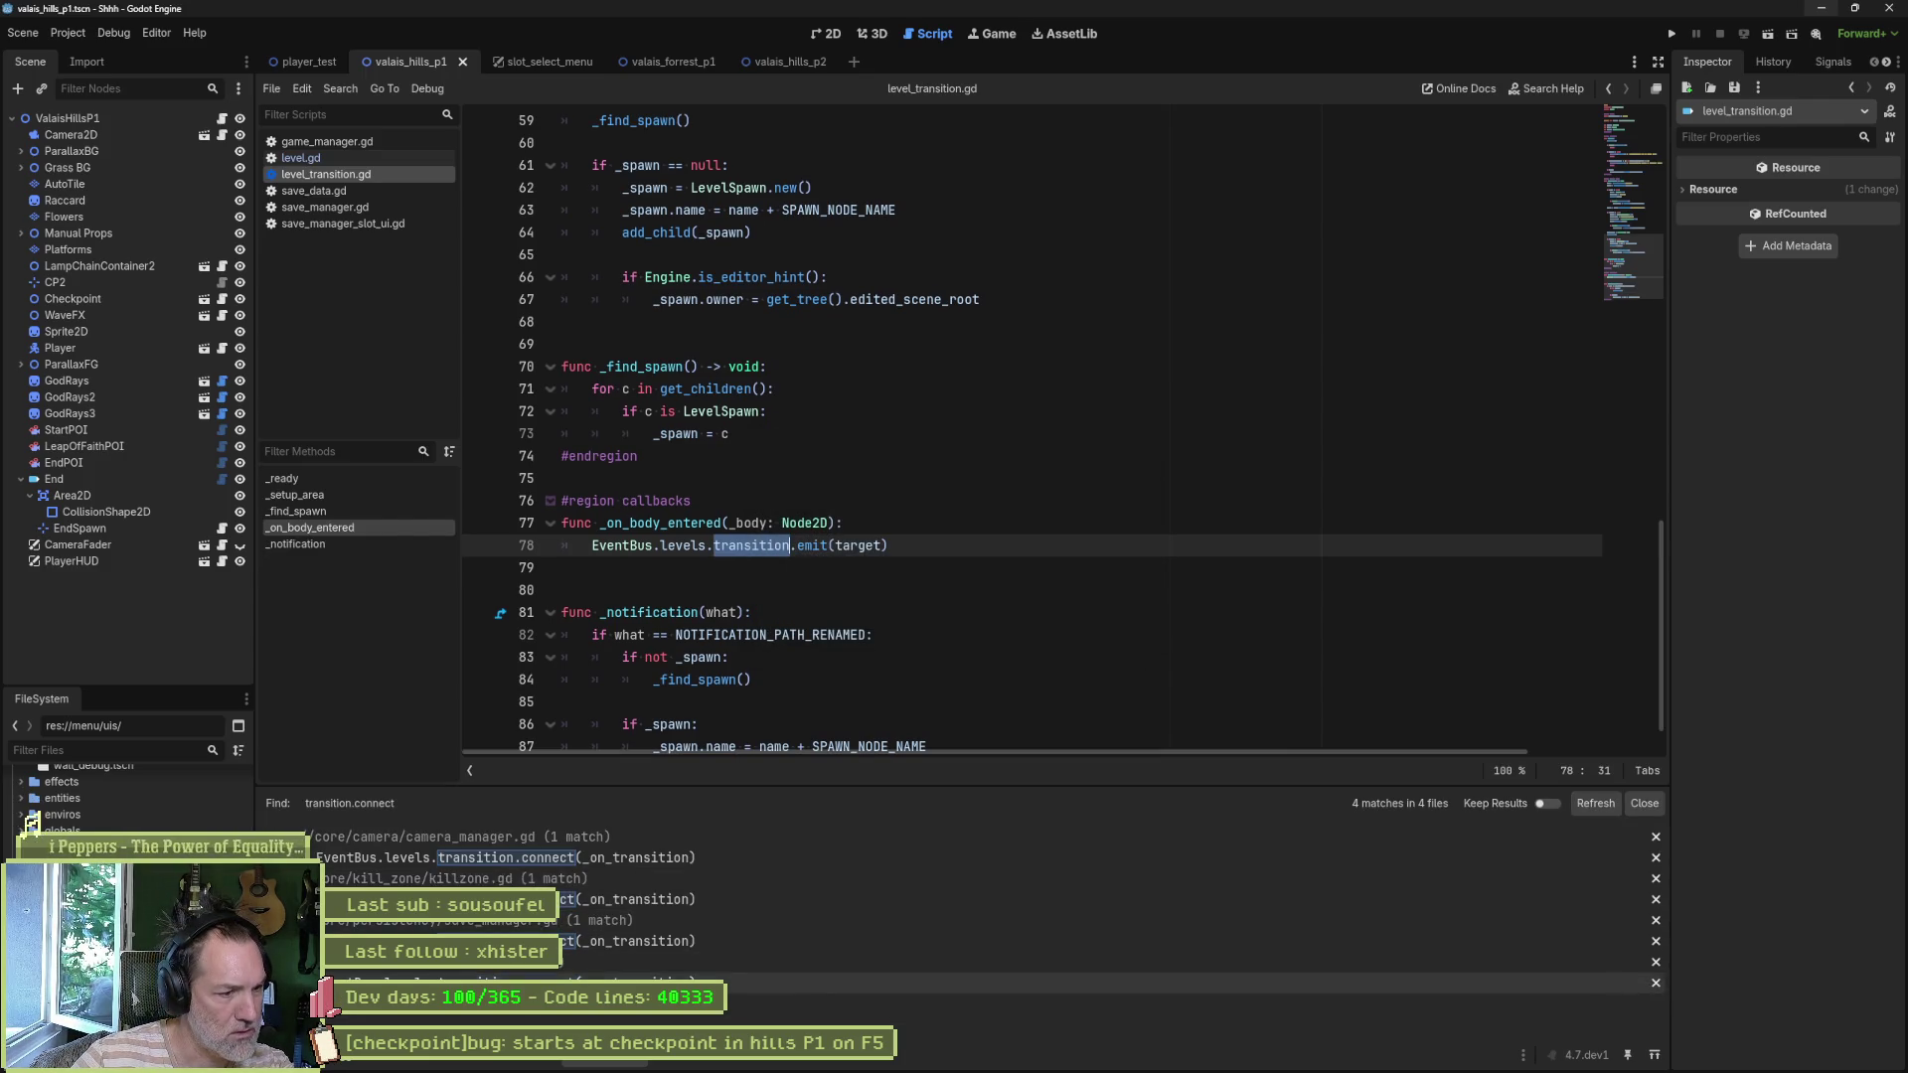
- Open the save_manager.gd match and follow _on_transition to the update_level definition
left_click(586, 938)
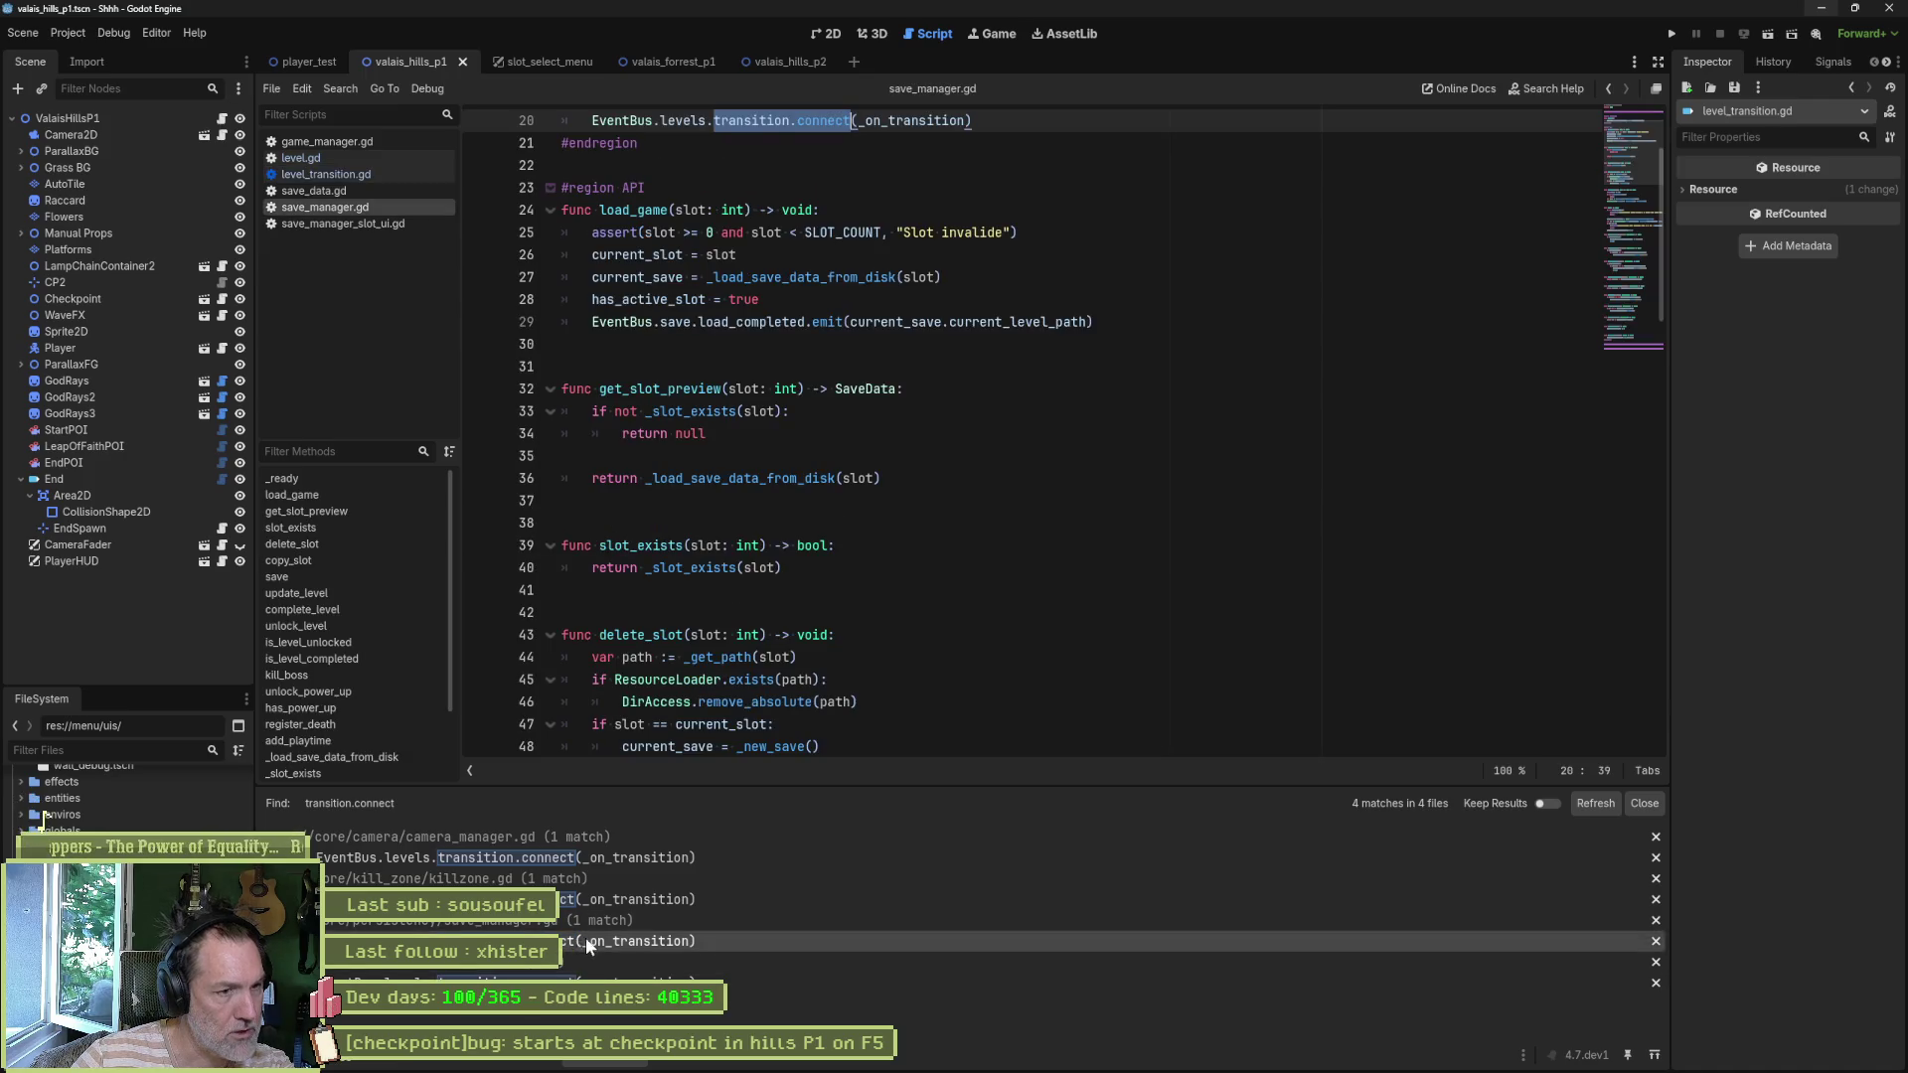
left_click(909, 120, "ctrl")
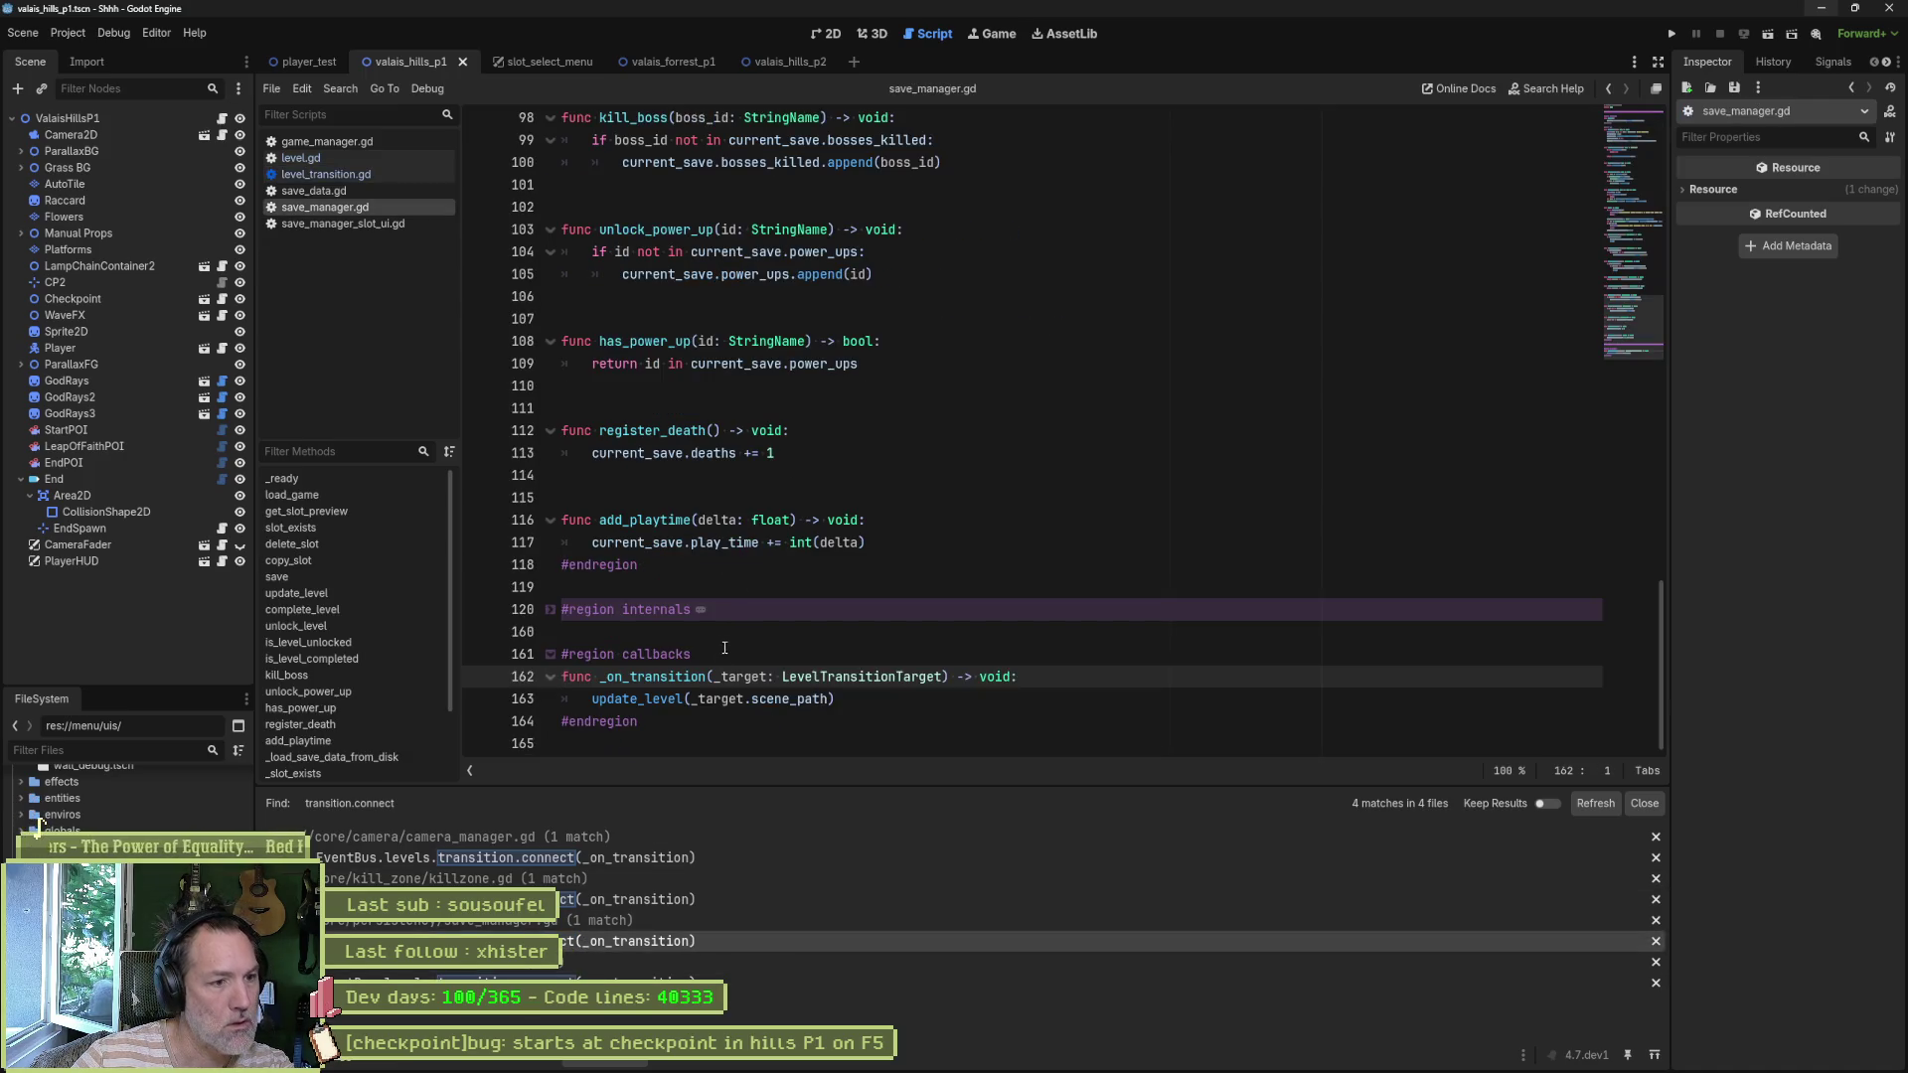
key("Down")
key("End")
key("ctrl+shift+Left")
key("ctrl+shift+Left")
key("ctrl+shift+Left")
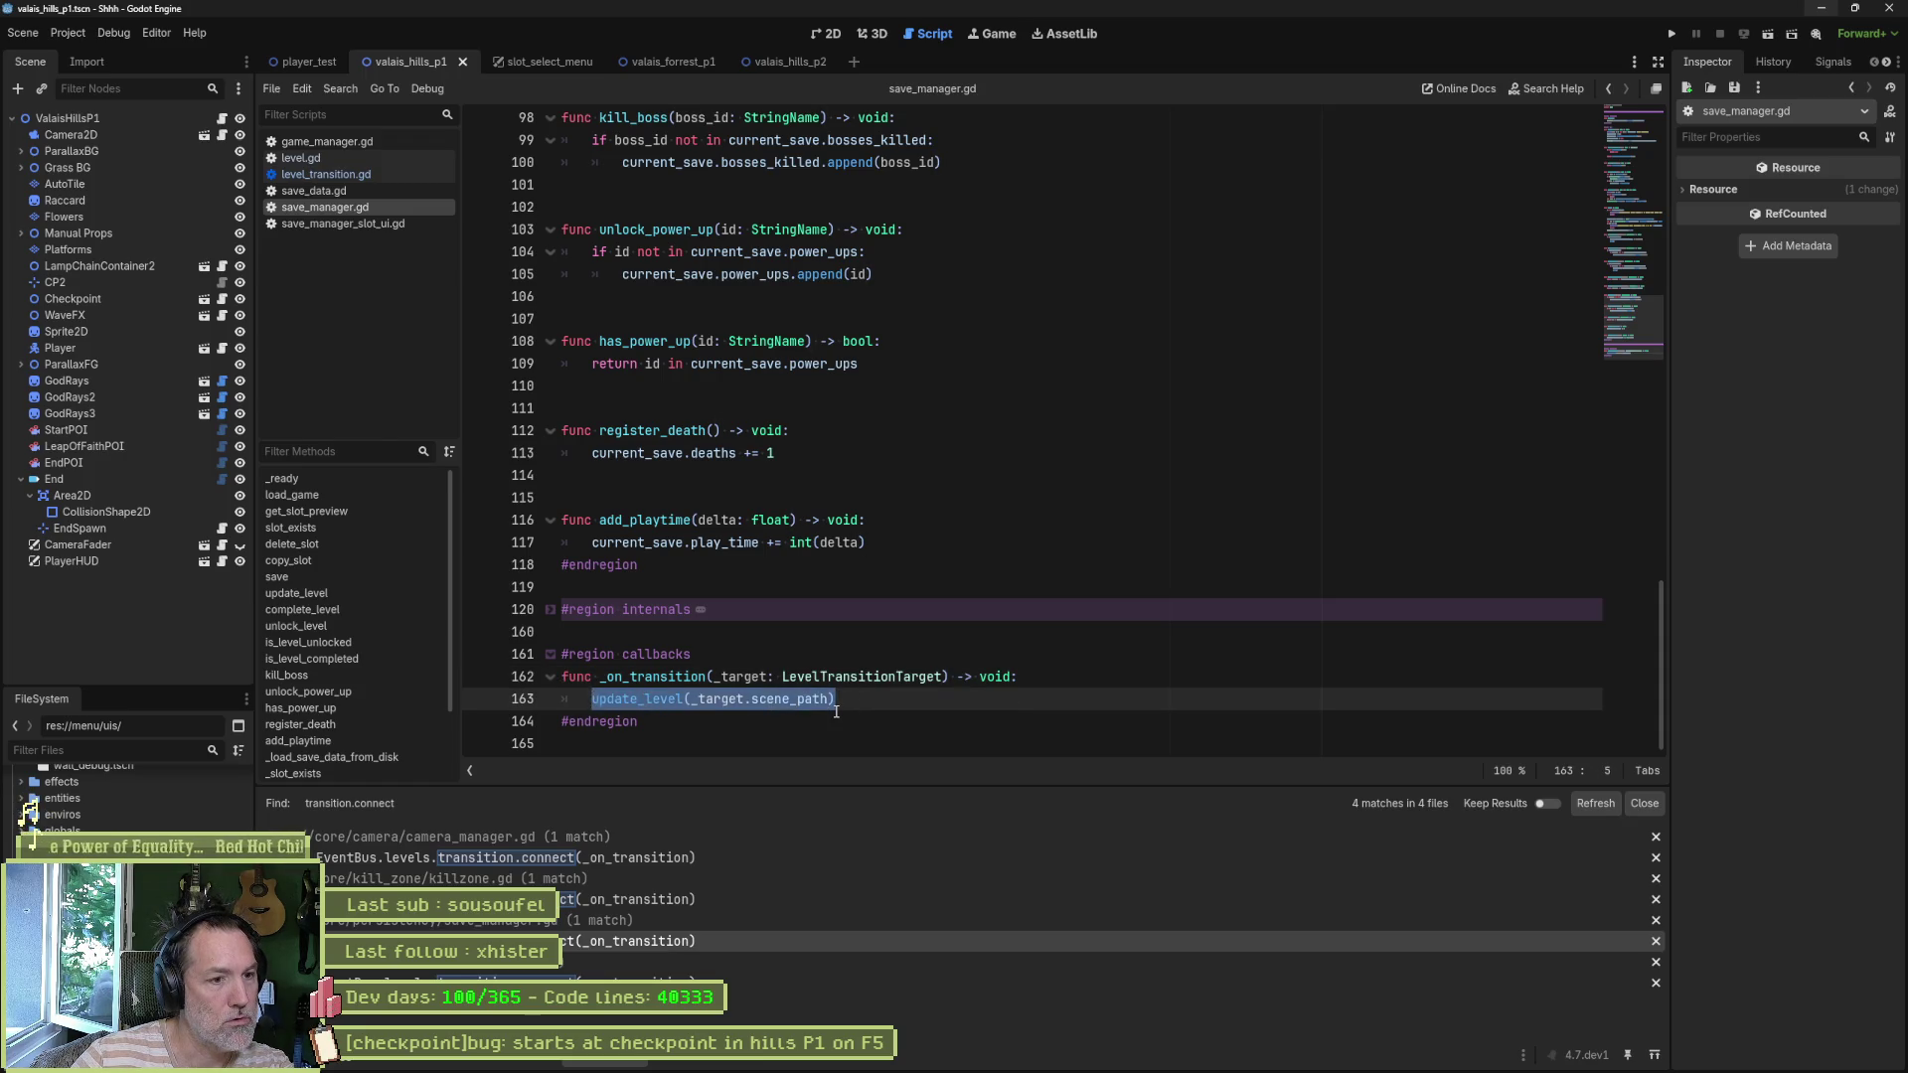
left_click(642, 698)
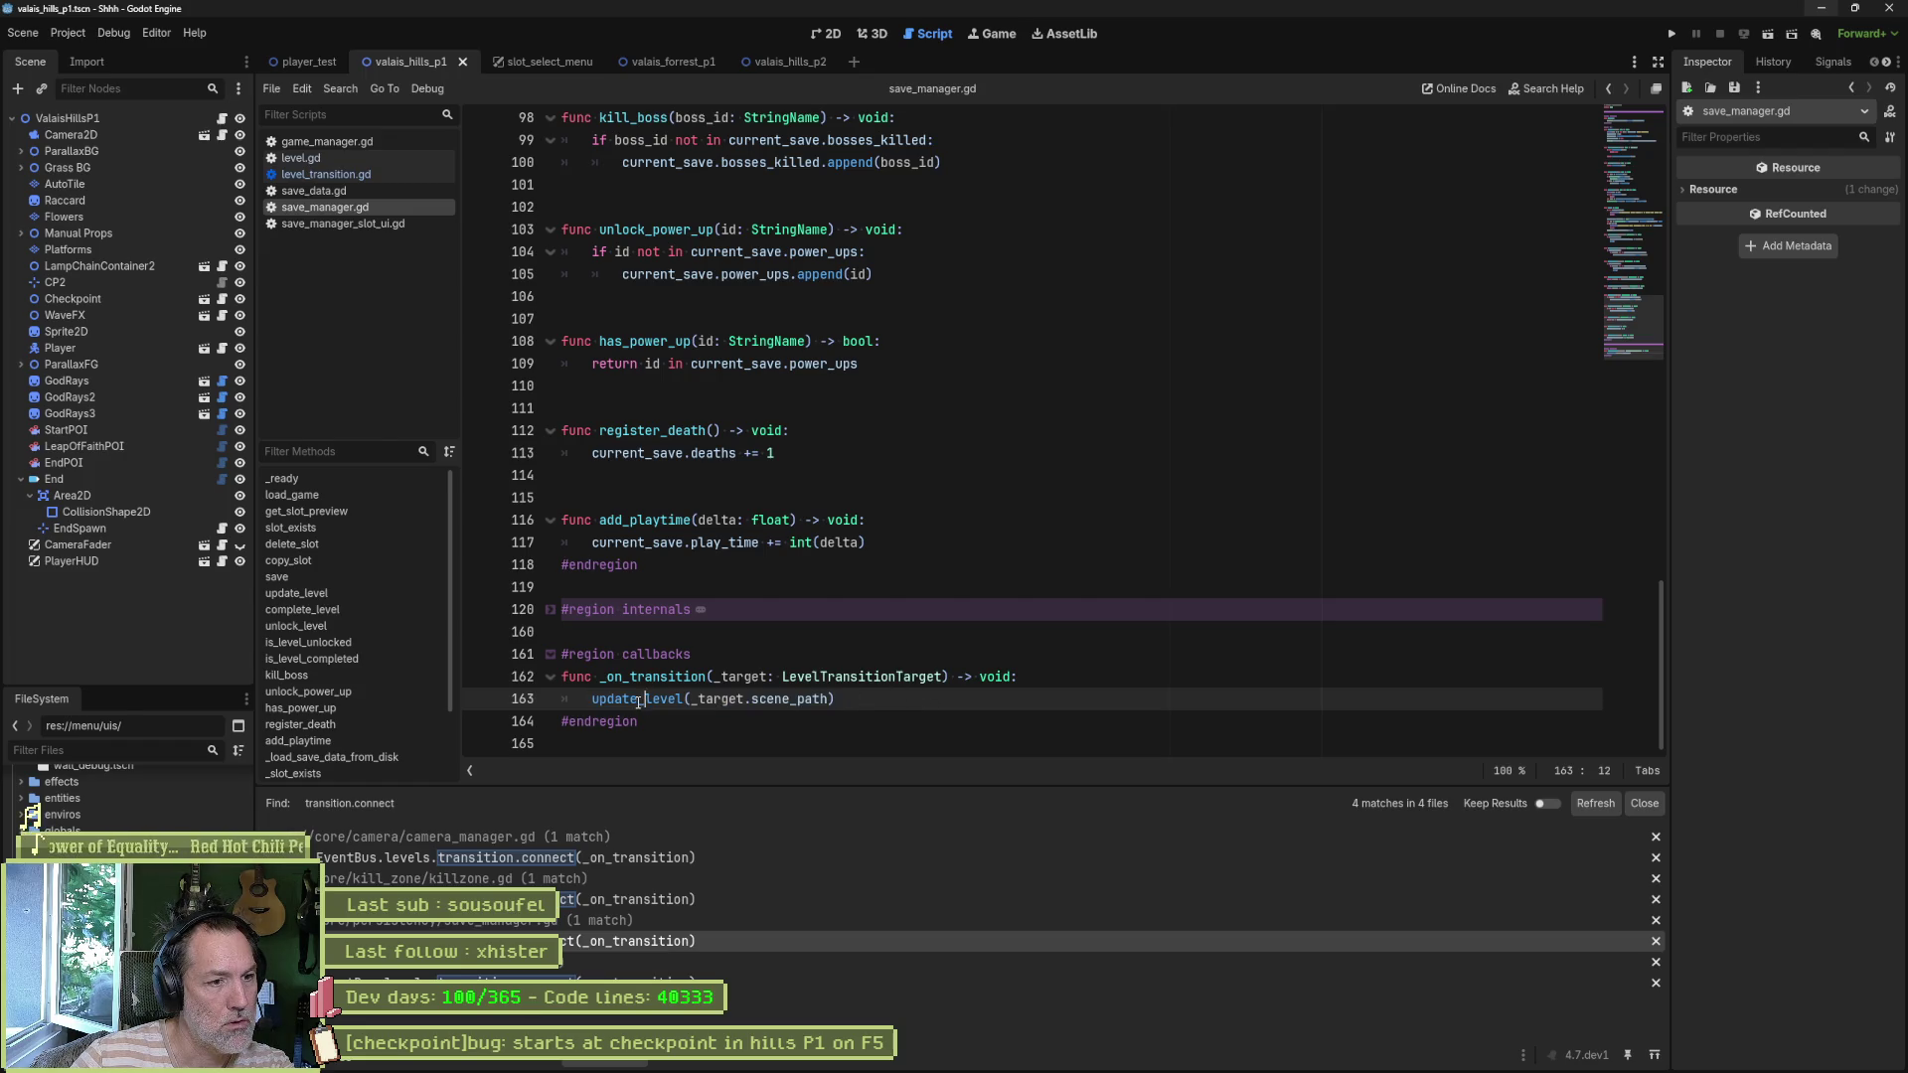
left_click(637, 699, "ctrl")
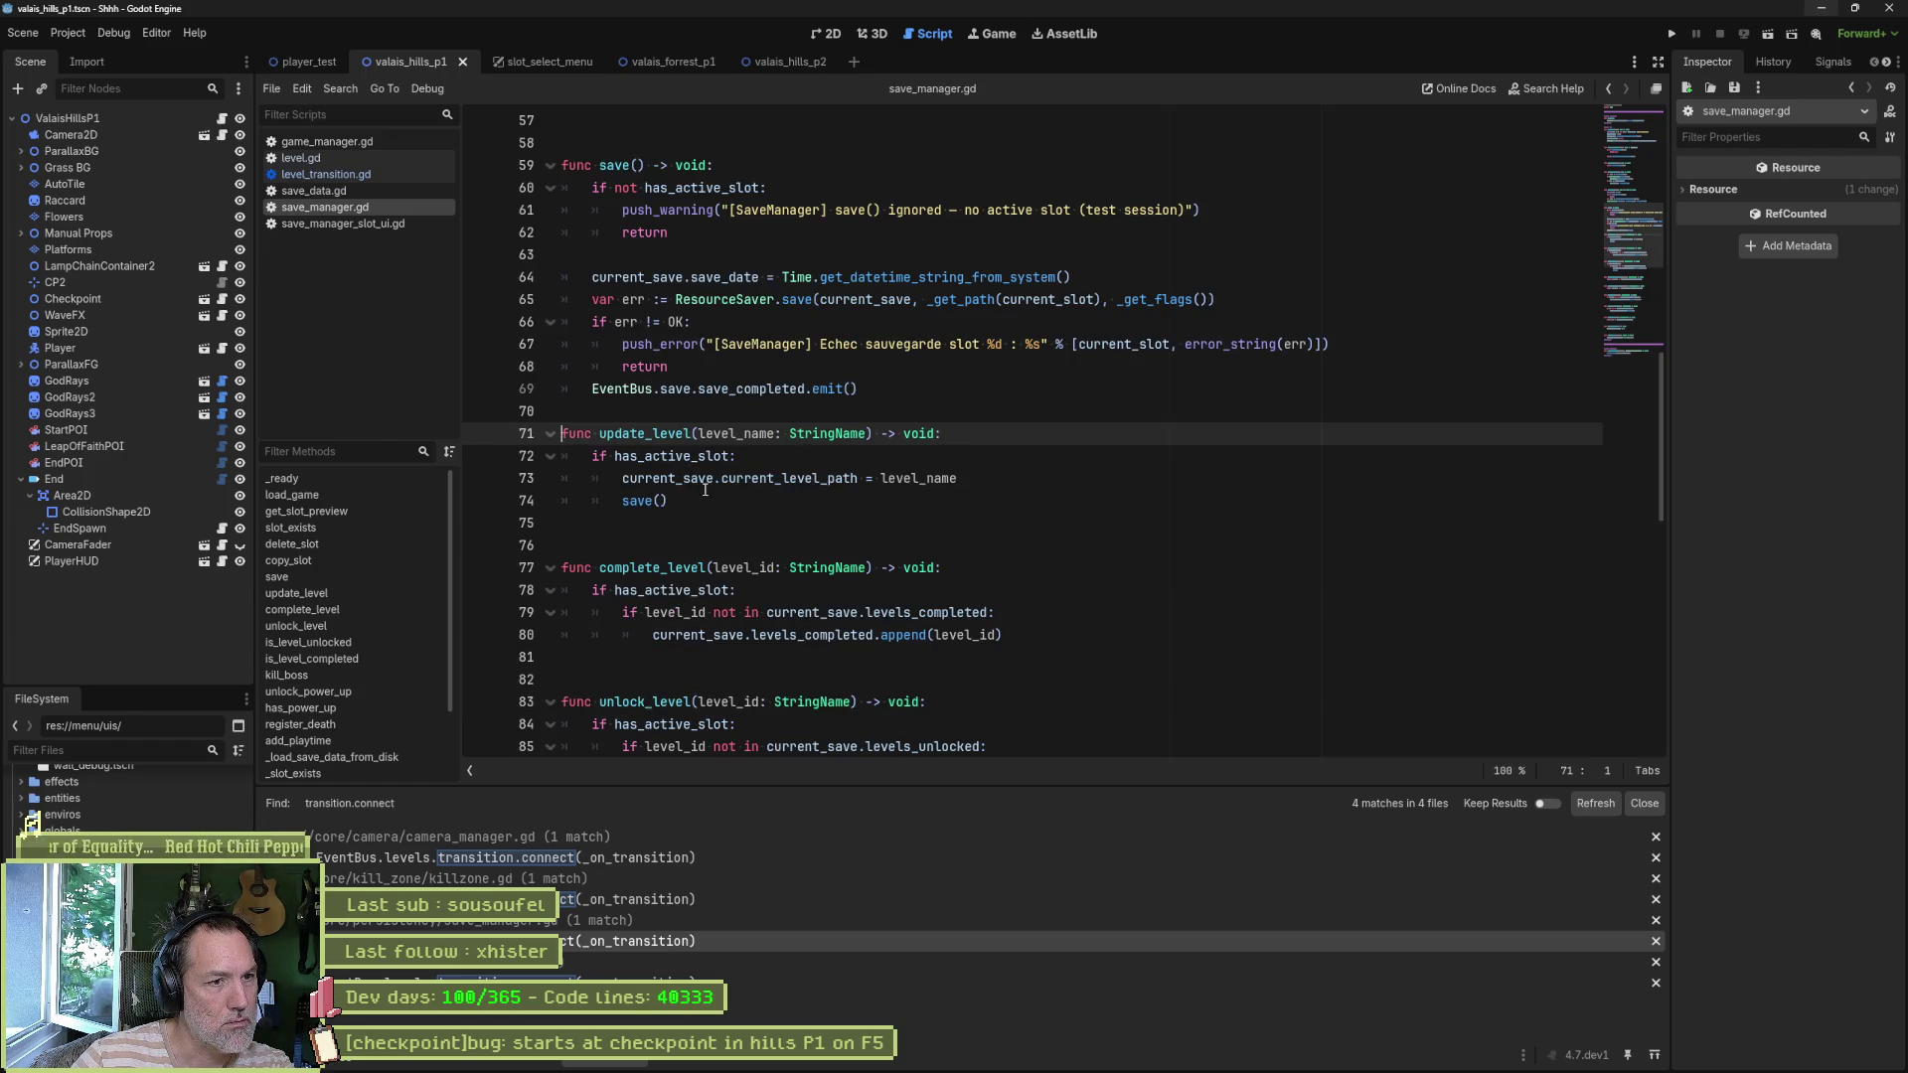
left_click_drag(624, 478, 830, 479)
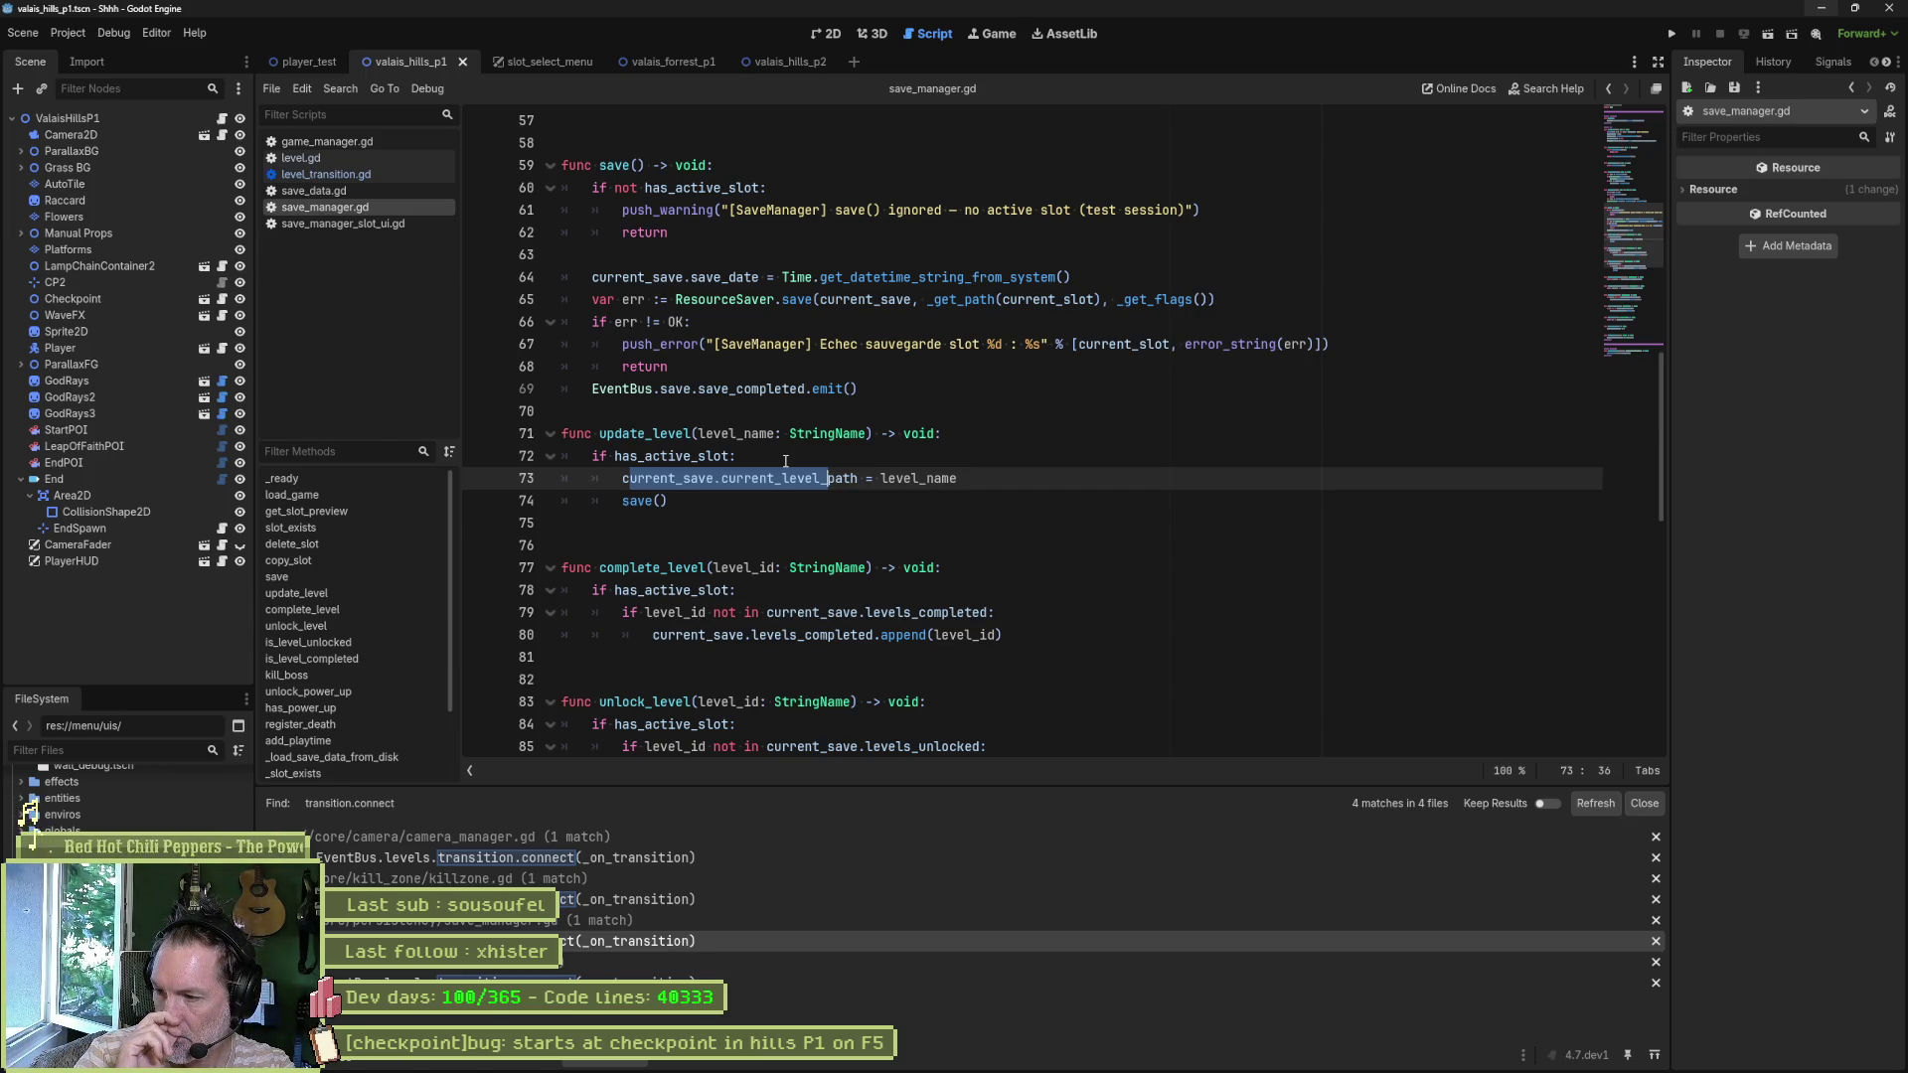
- Open the game_manager.gd match and go to its _on_transition handler body on line 260
left_click(789, 976)
left_click(879, 130, "ctrl")
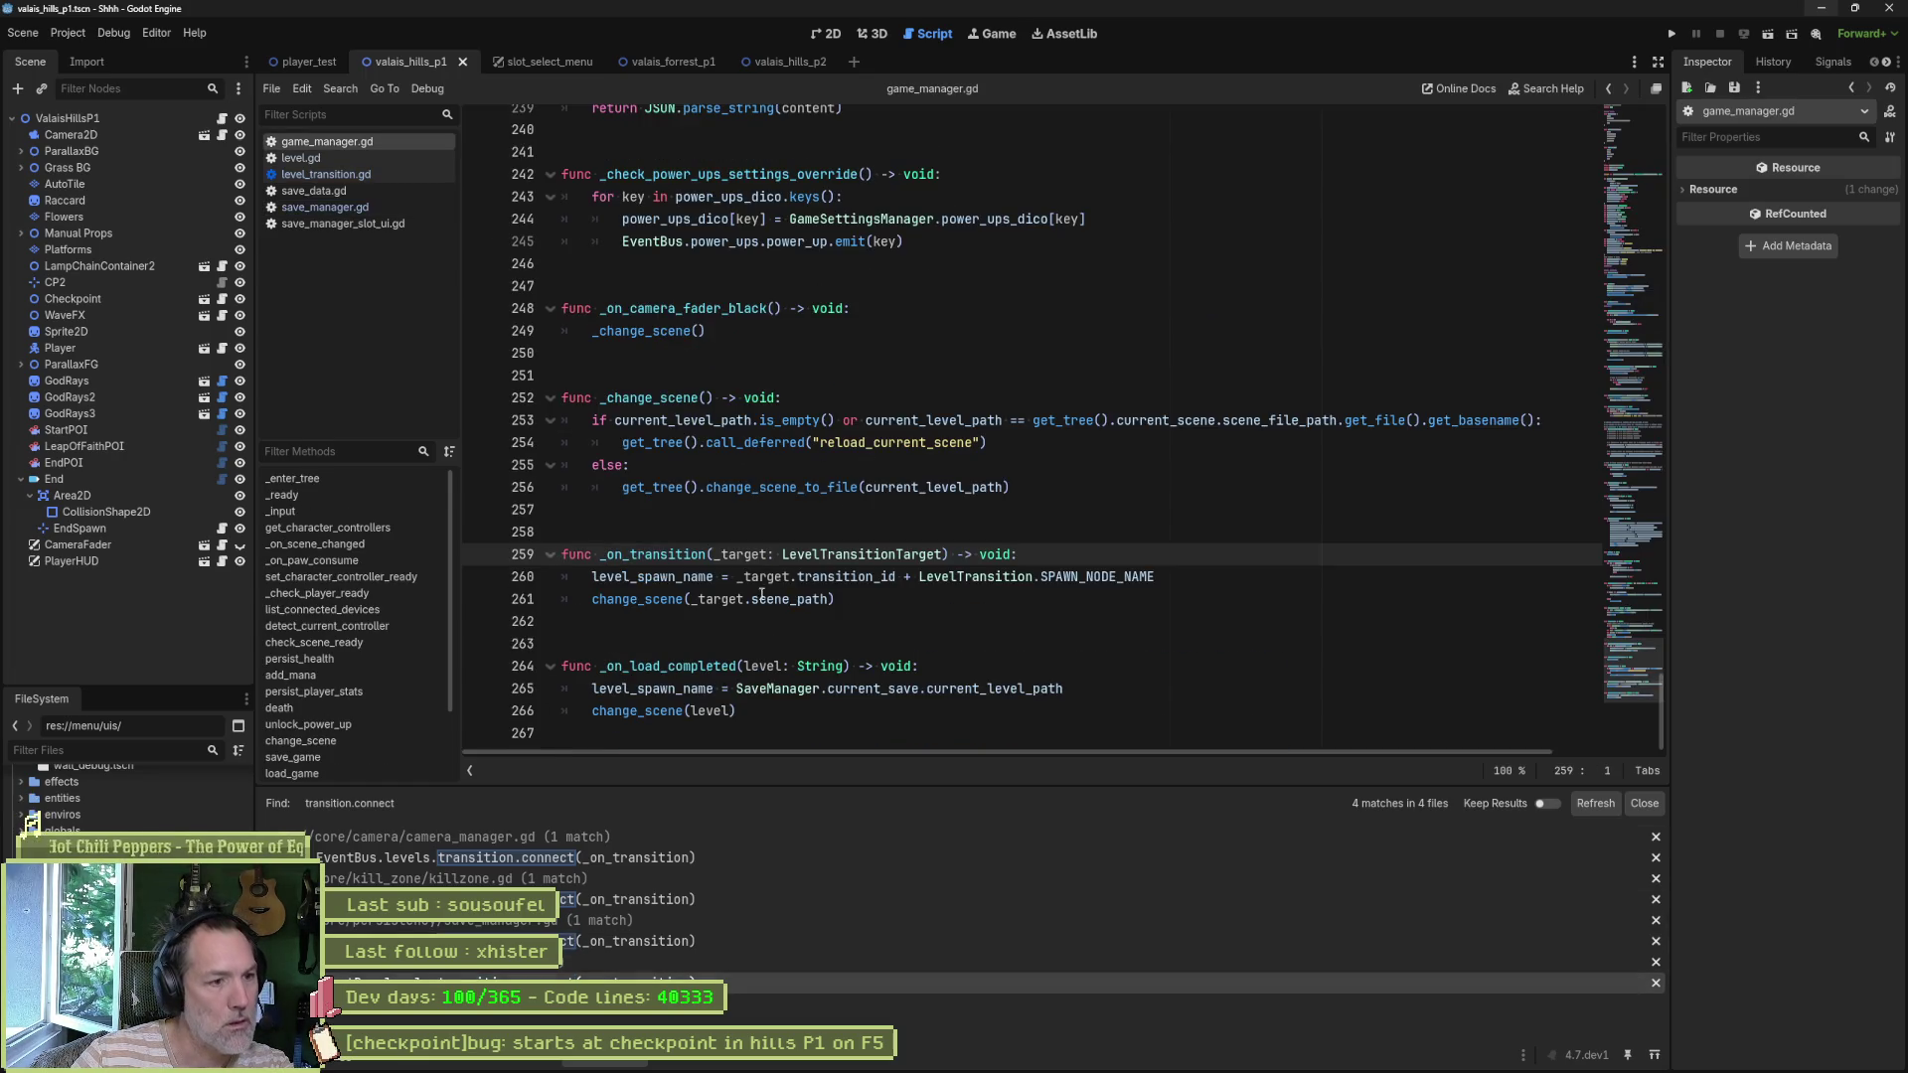
left_click(602, 577)
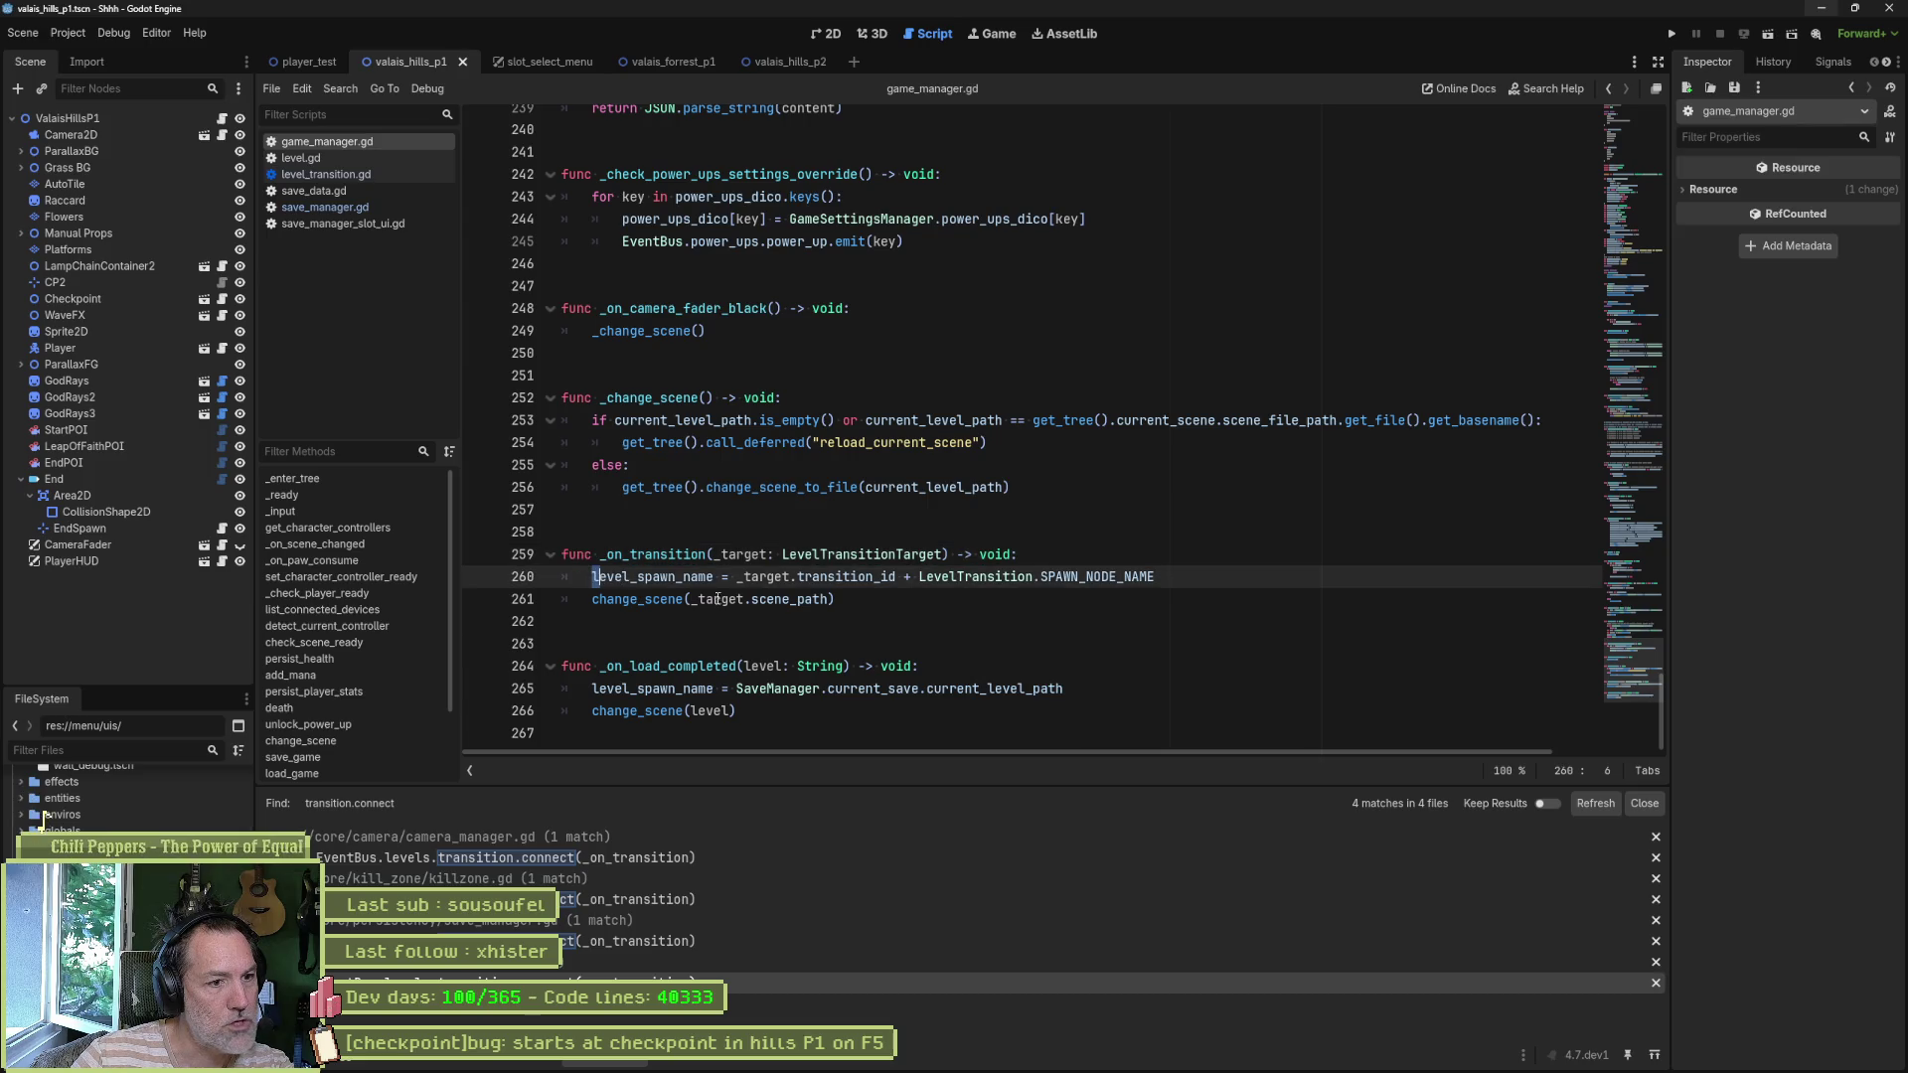
mouse_move(836, 600)
left_mouse_down()
mouse_move(585, 580)
mouse_move(1168, 590)
mouse_move(593, 578)
left_mouse_up()
key("shift+Up")
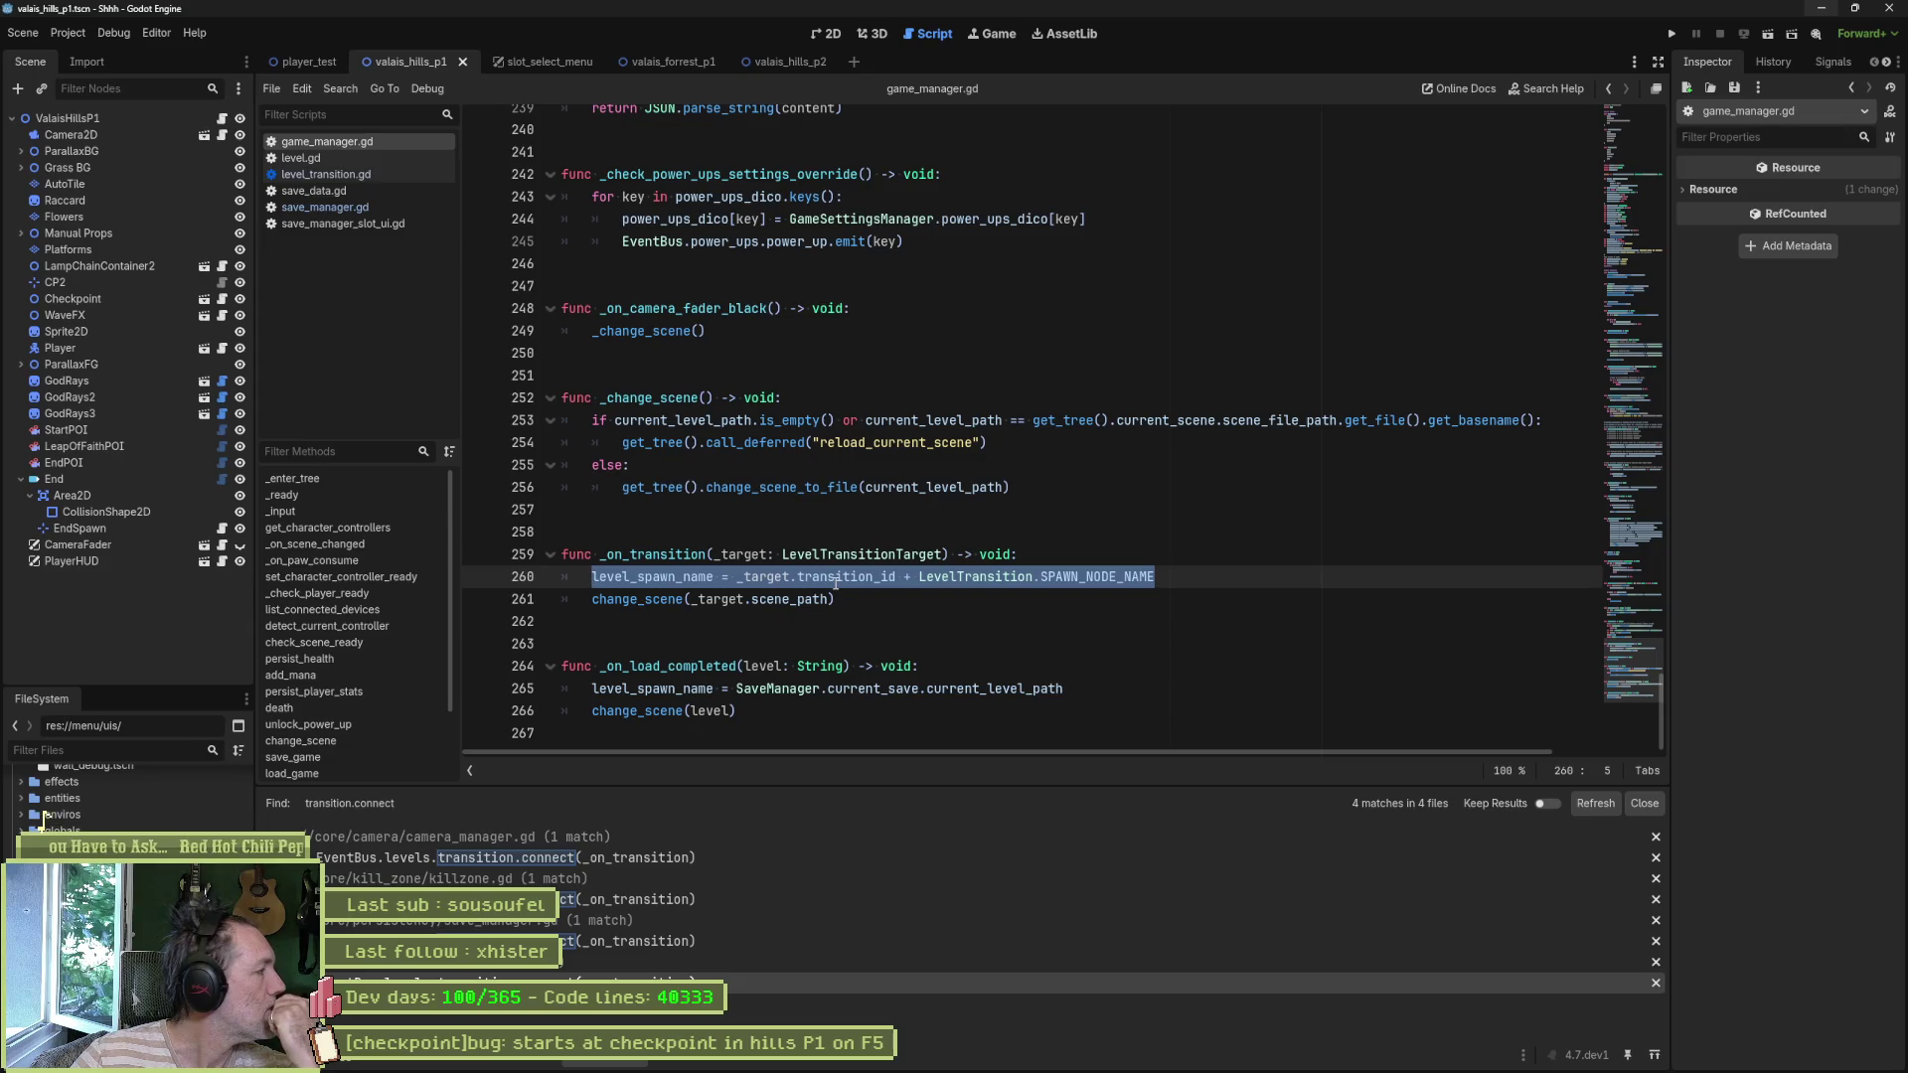
- Select the level_spawn_name variable on line 260
mouse_move(833, 585)
mouse_move(672, 577)
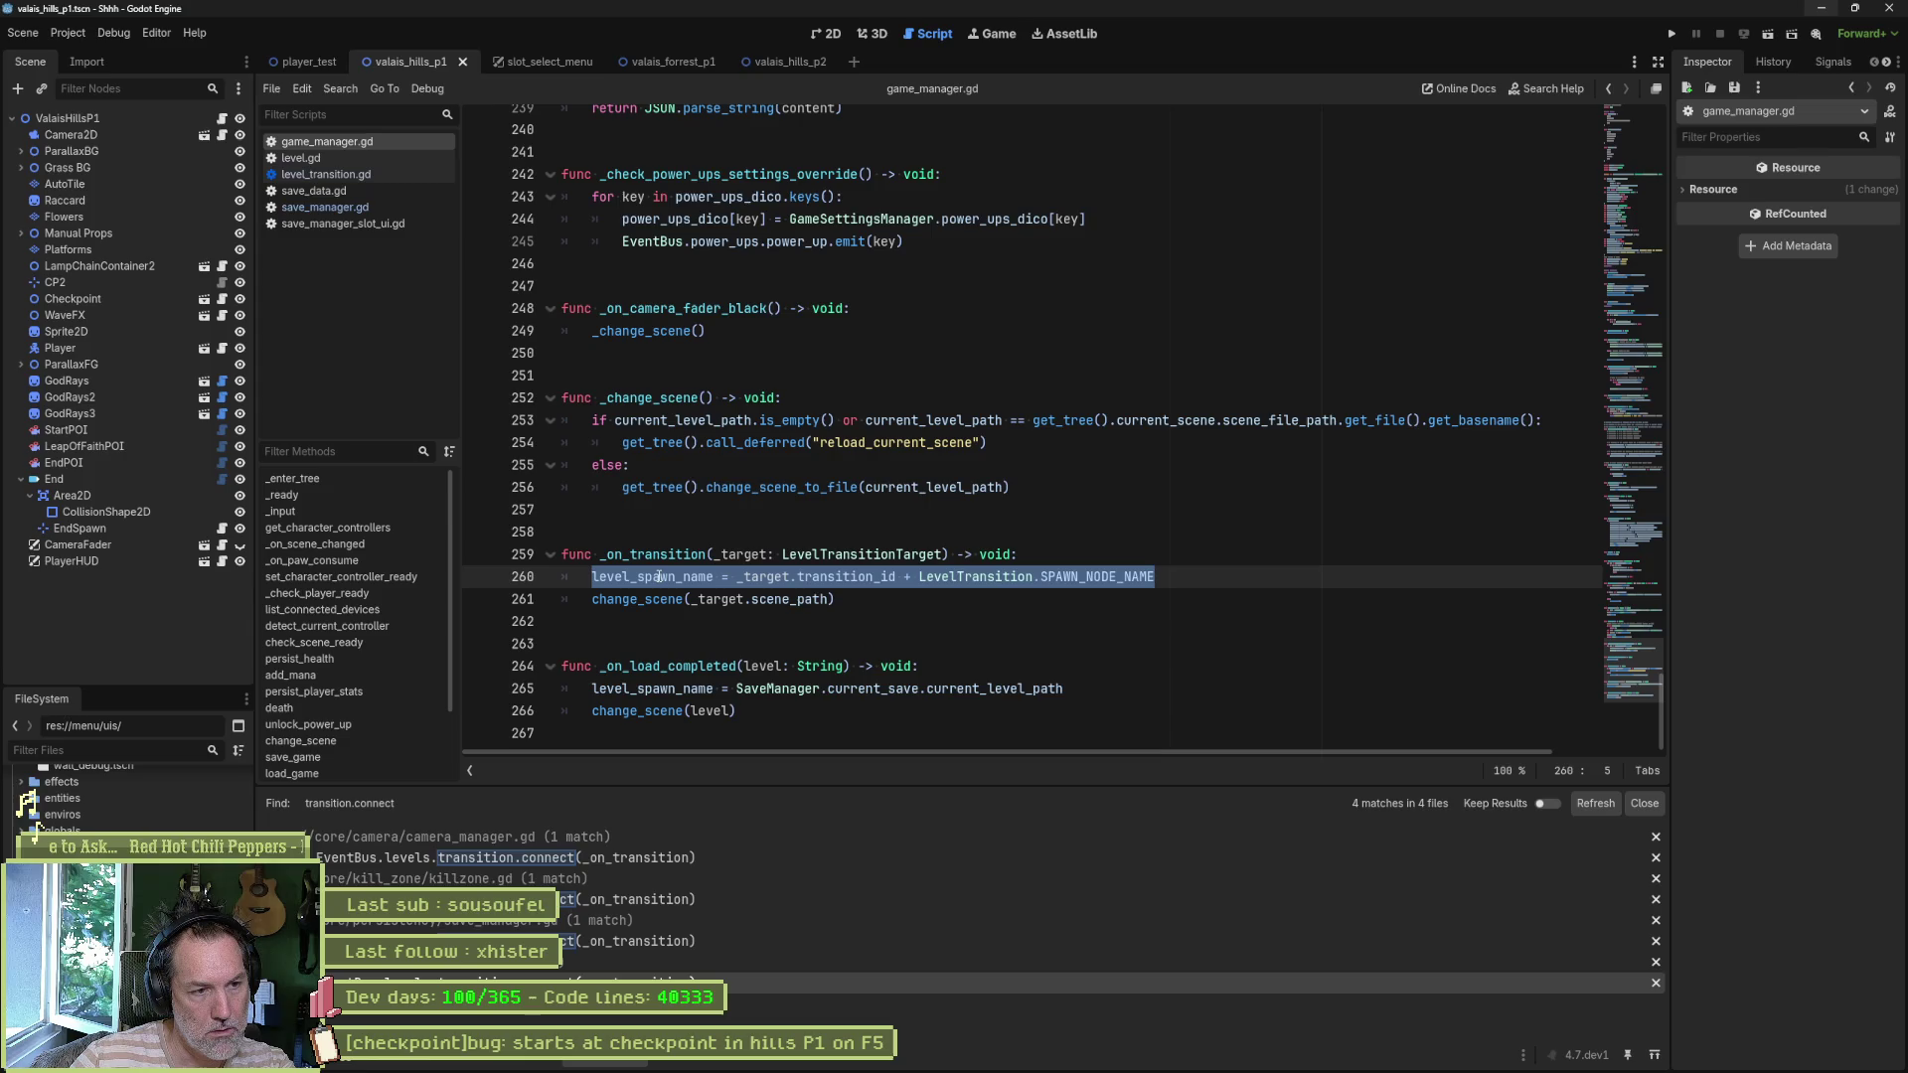
double_click(659, 577)
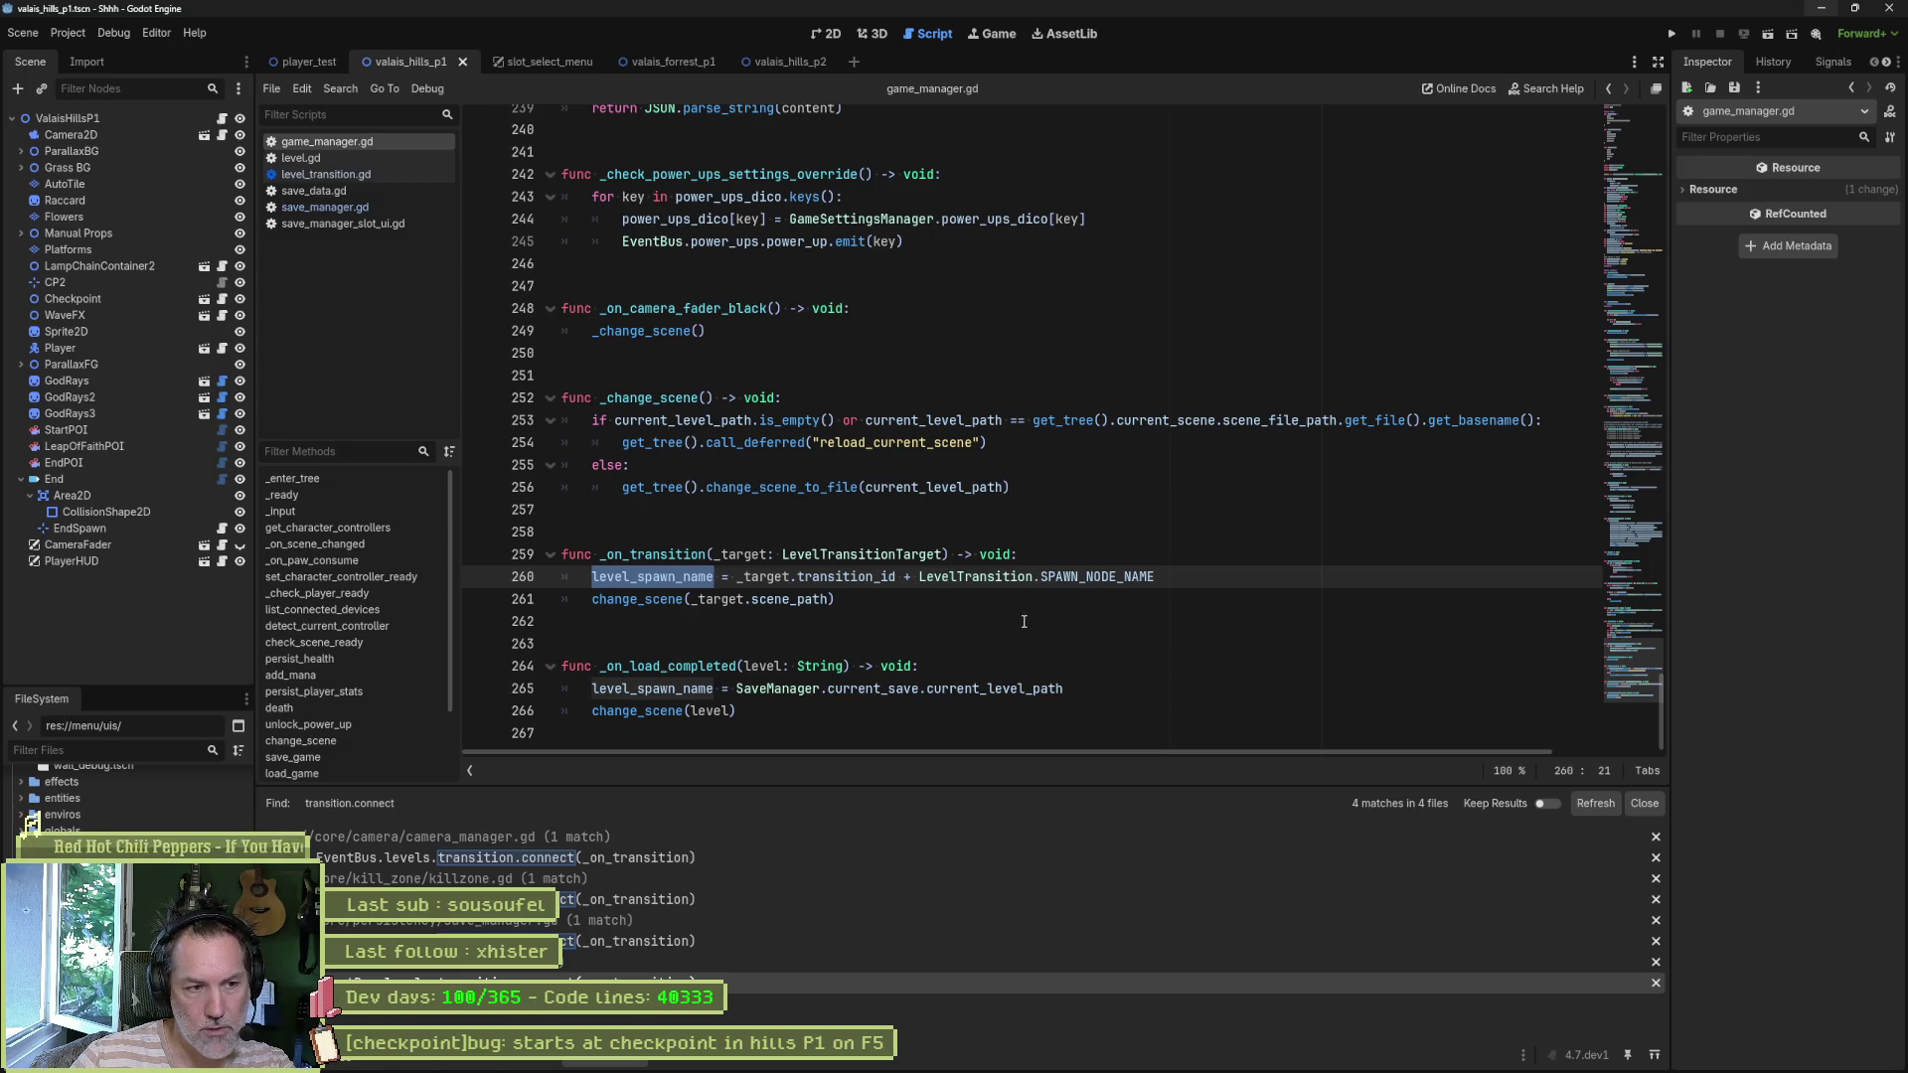
left_click_drag(1167, 576, 734, 576)
double_click(671, 552)
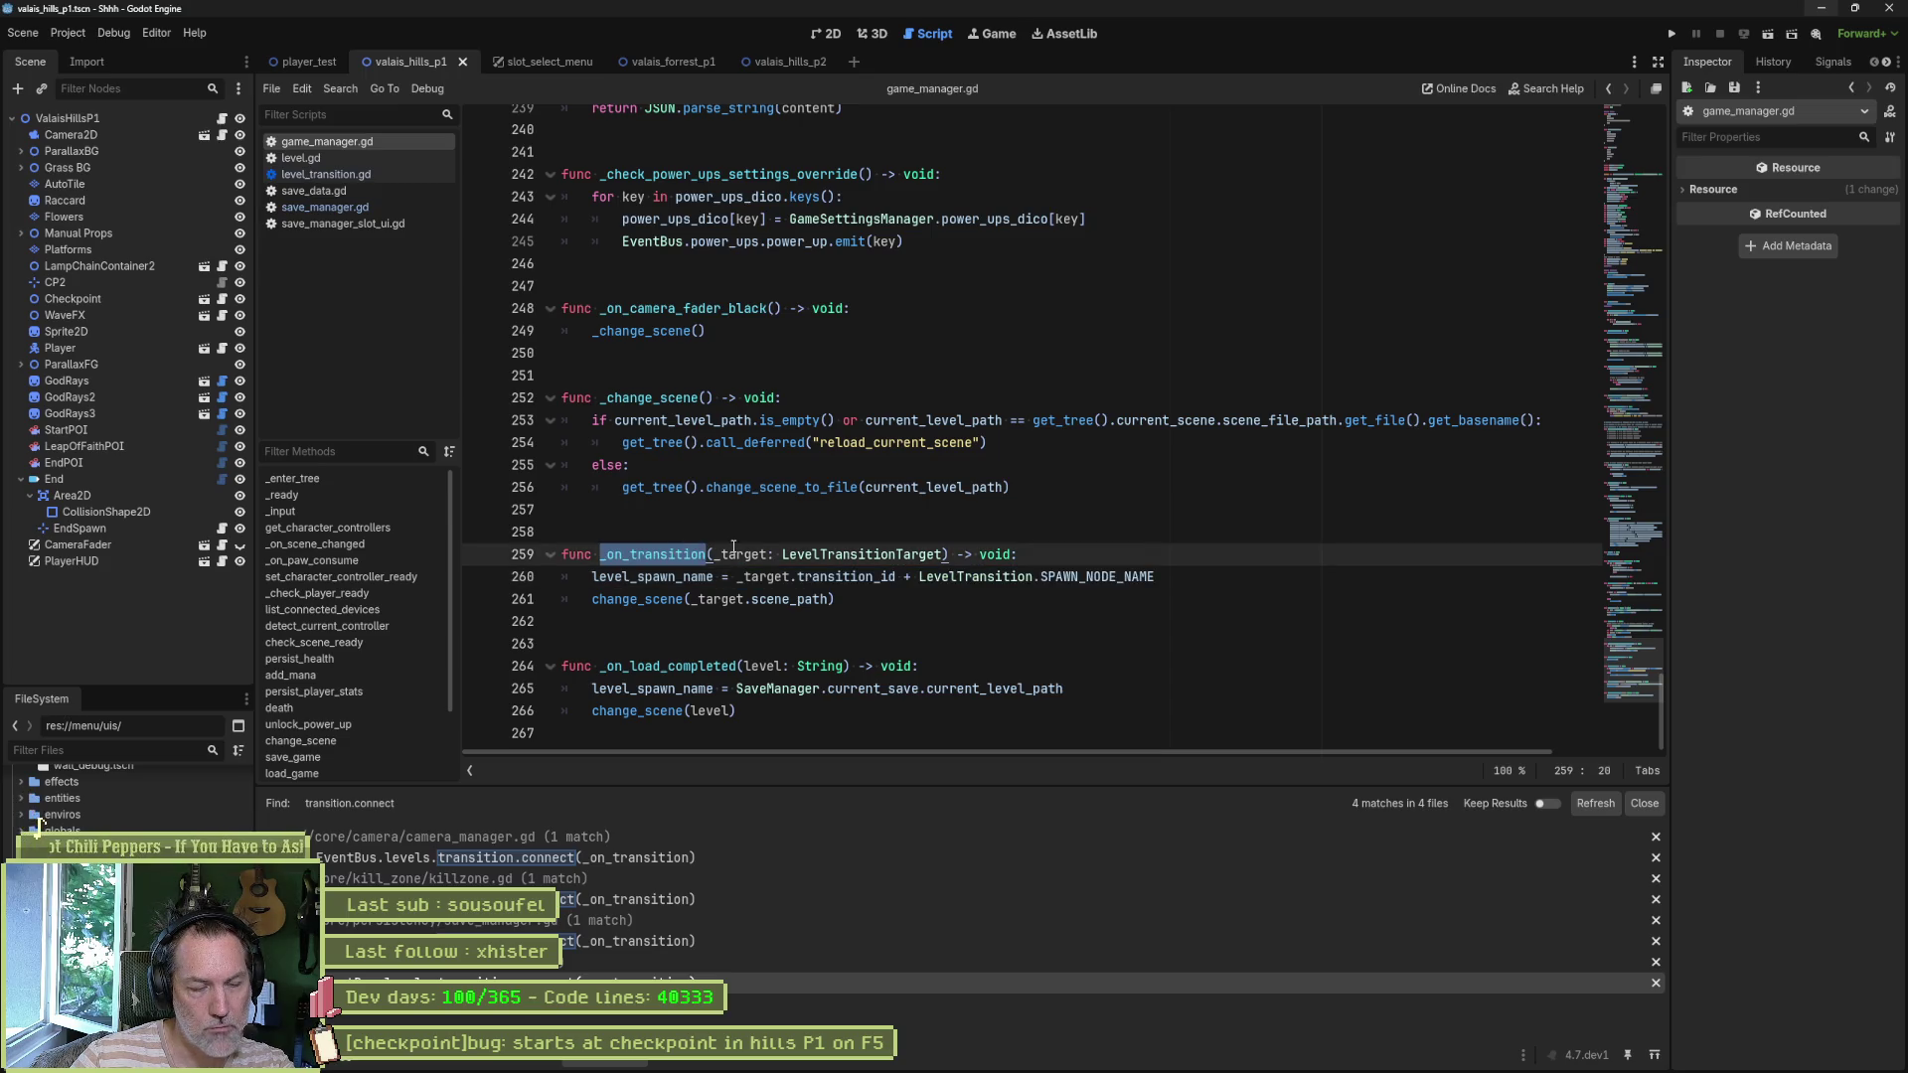
double_click(656, 576)
- Search the project for level_spawn_name and open the level.gd match at line 27
key("ctrl+shift+f")
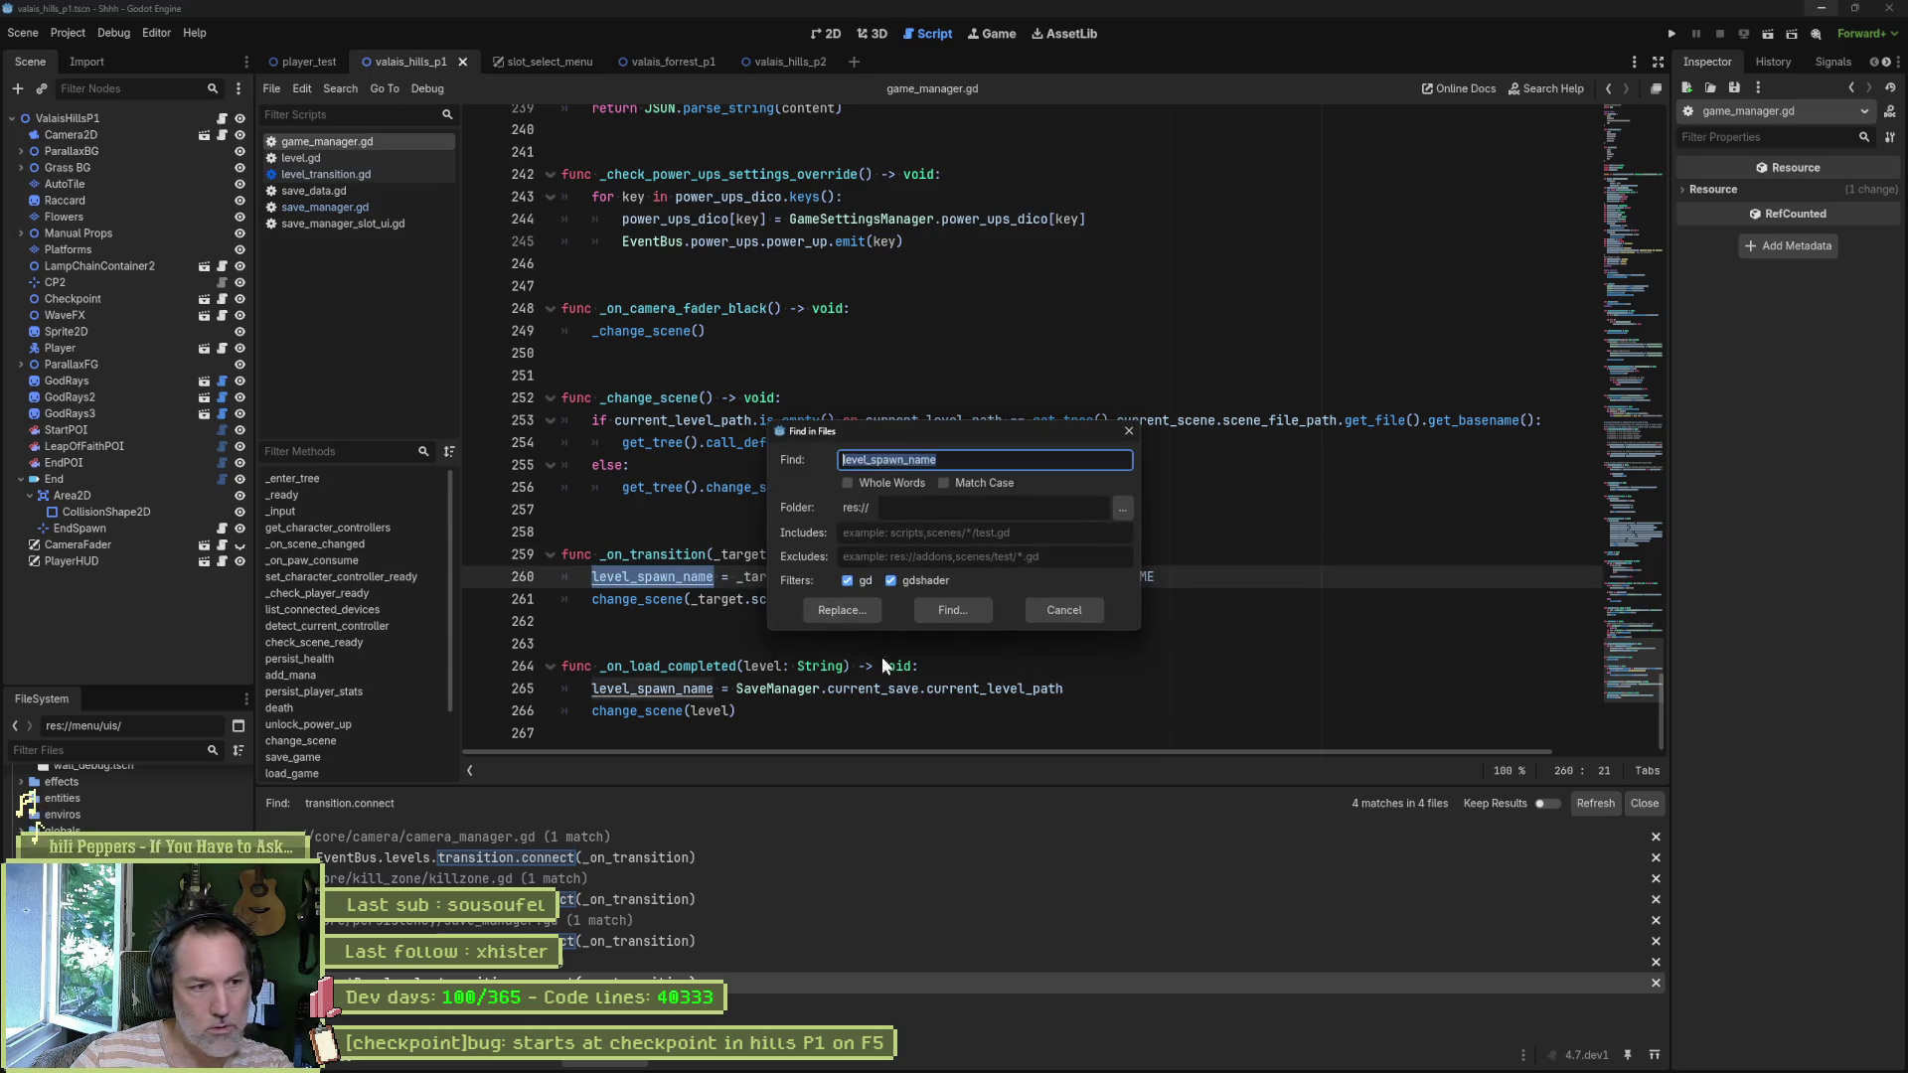
left_click(952, 610)
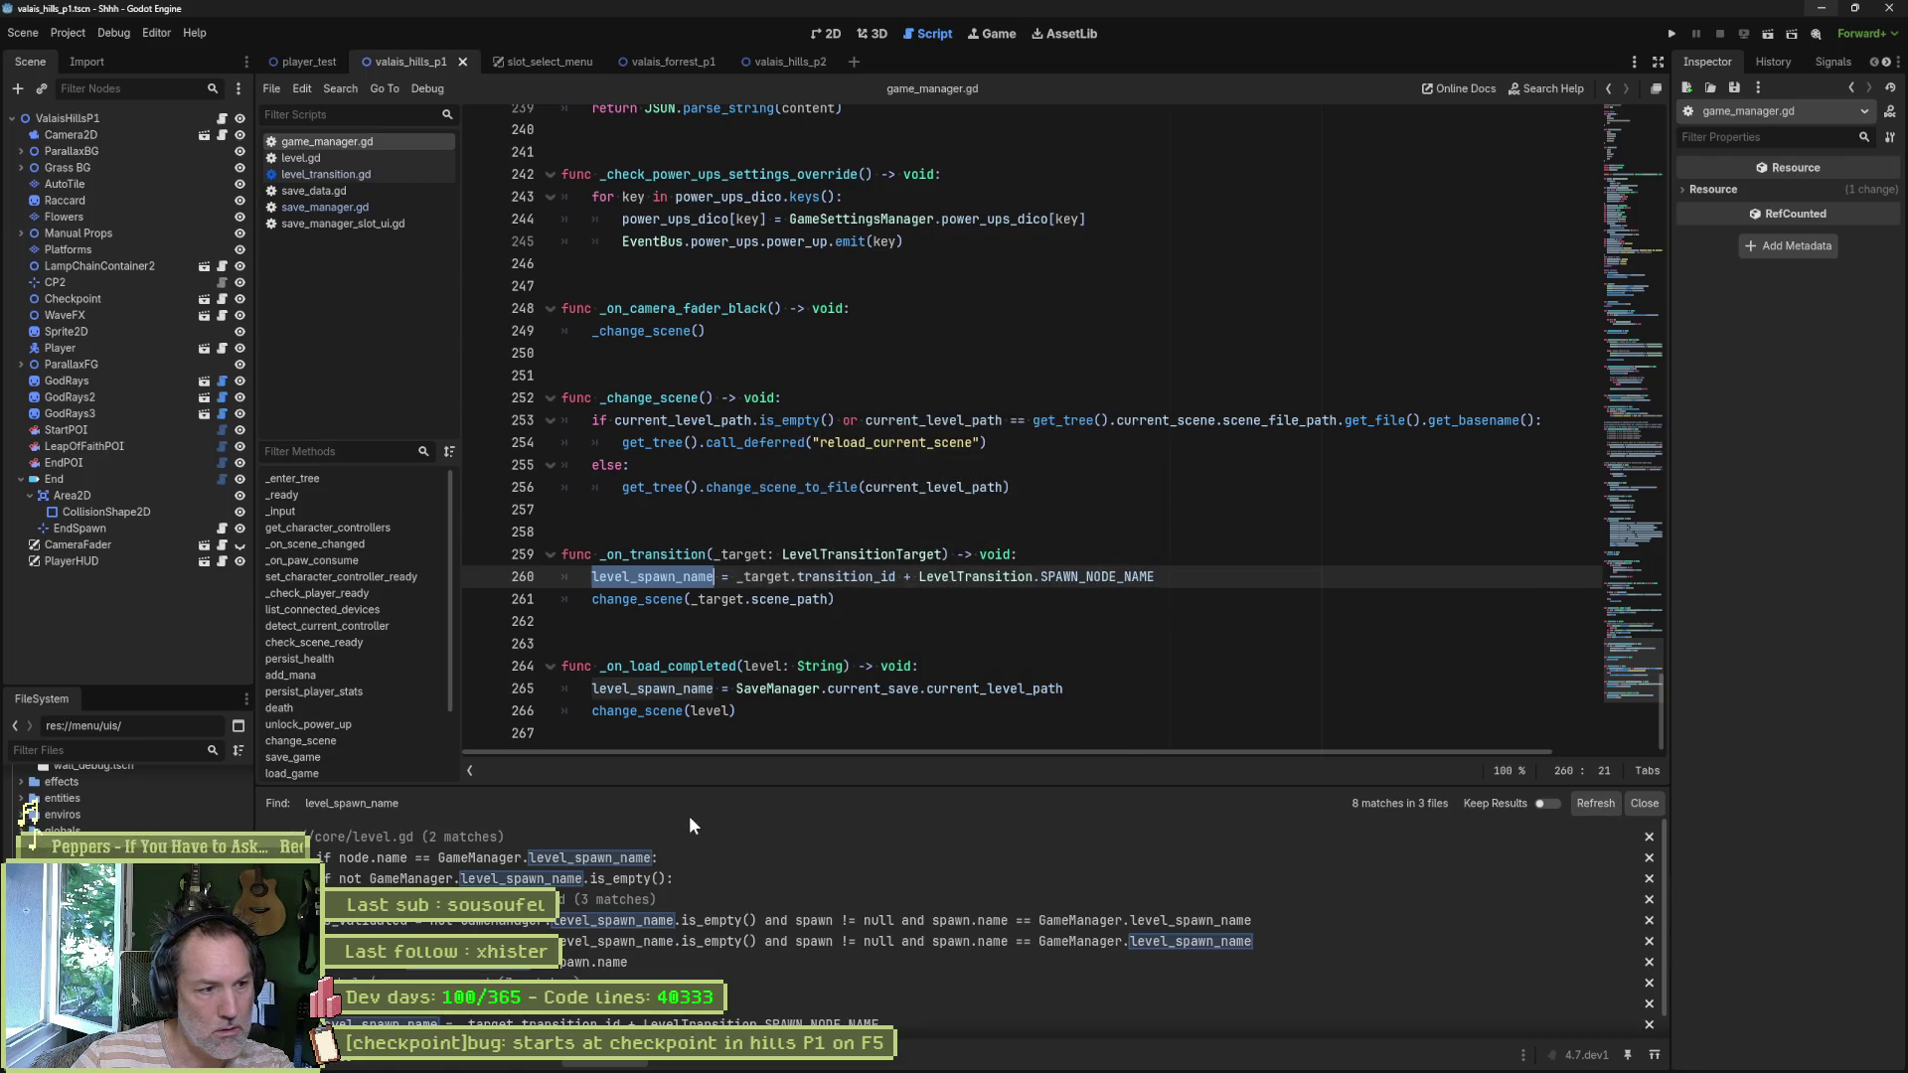
left_click(677, 859)
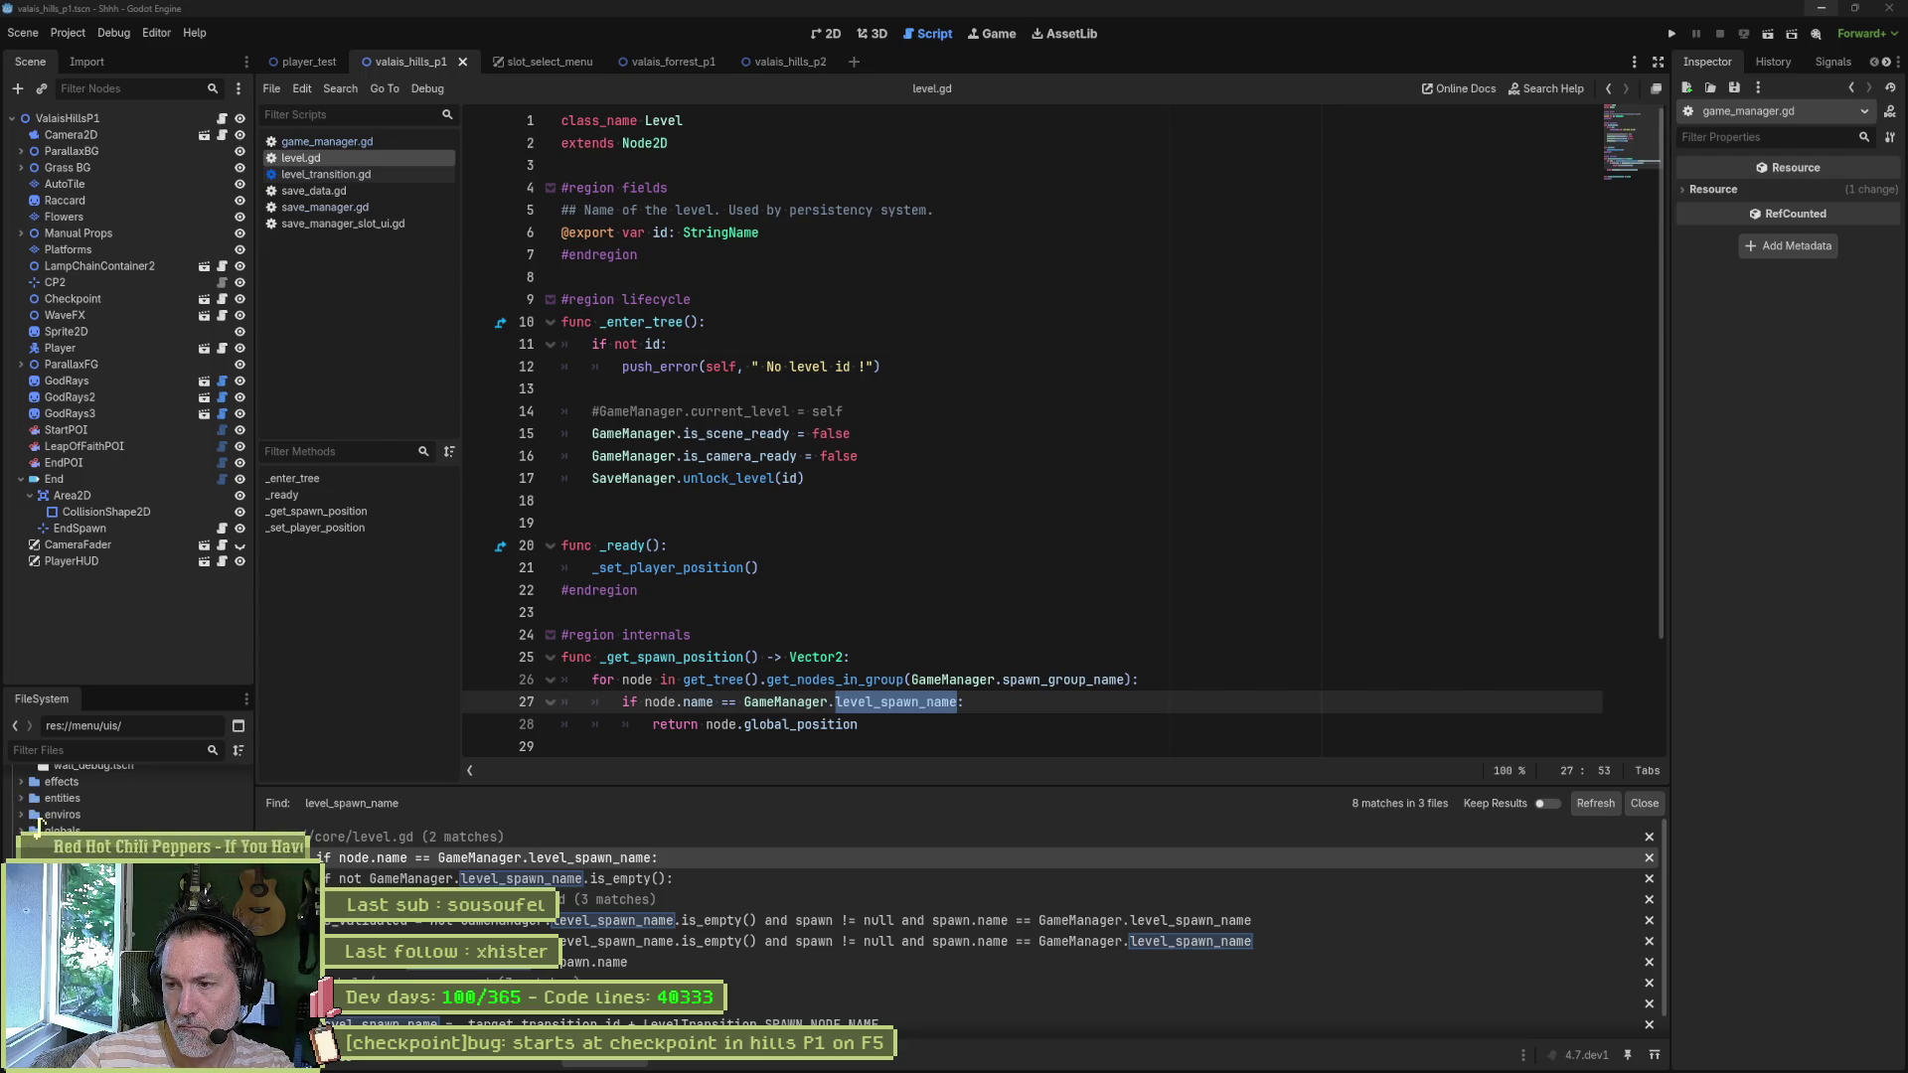
- Search the project for _get_spawn_position and jump to its call on line 35
left_click(1014, 699)
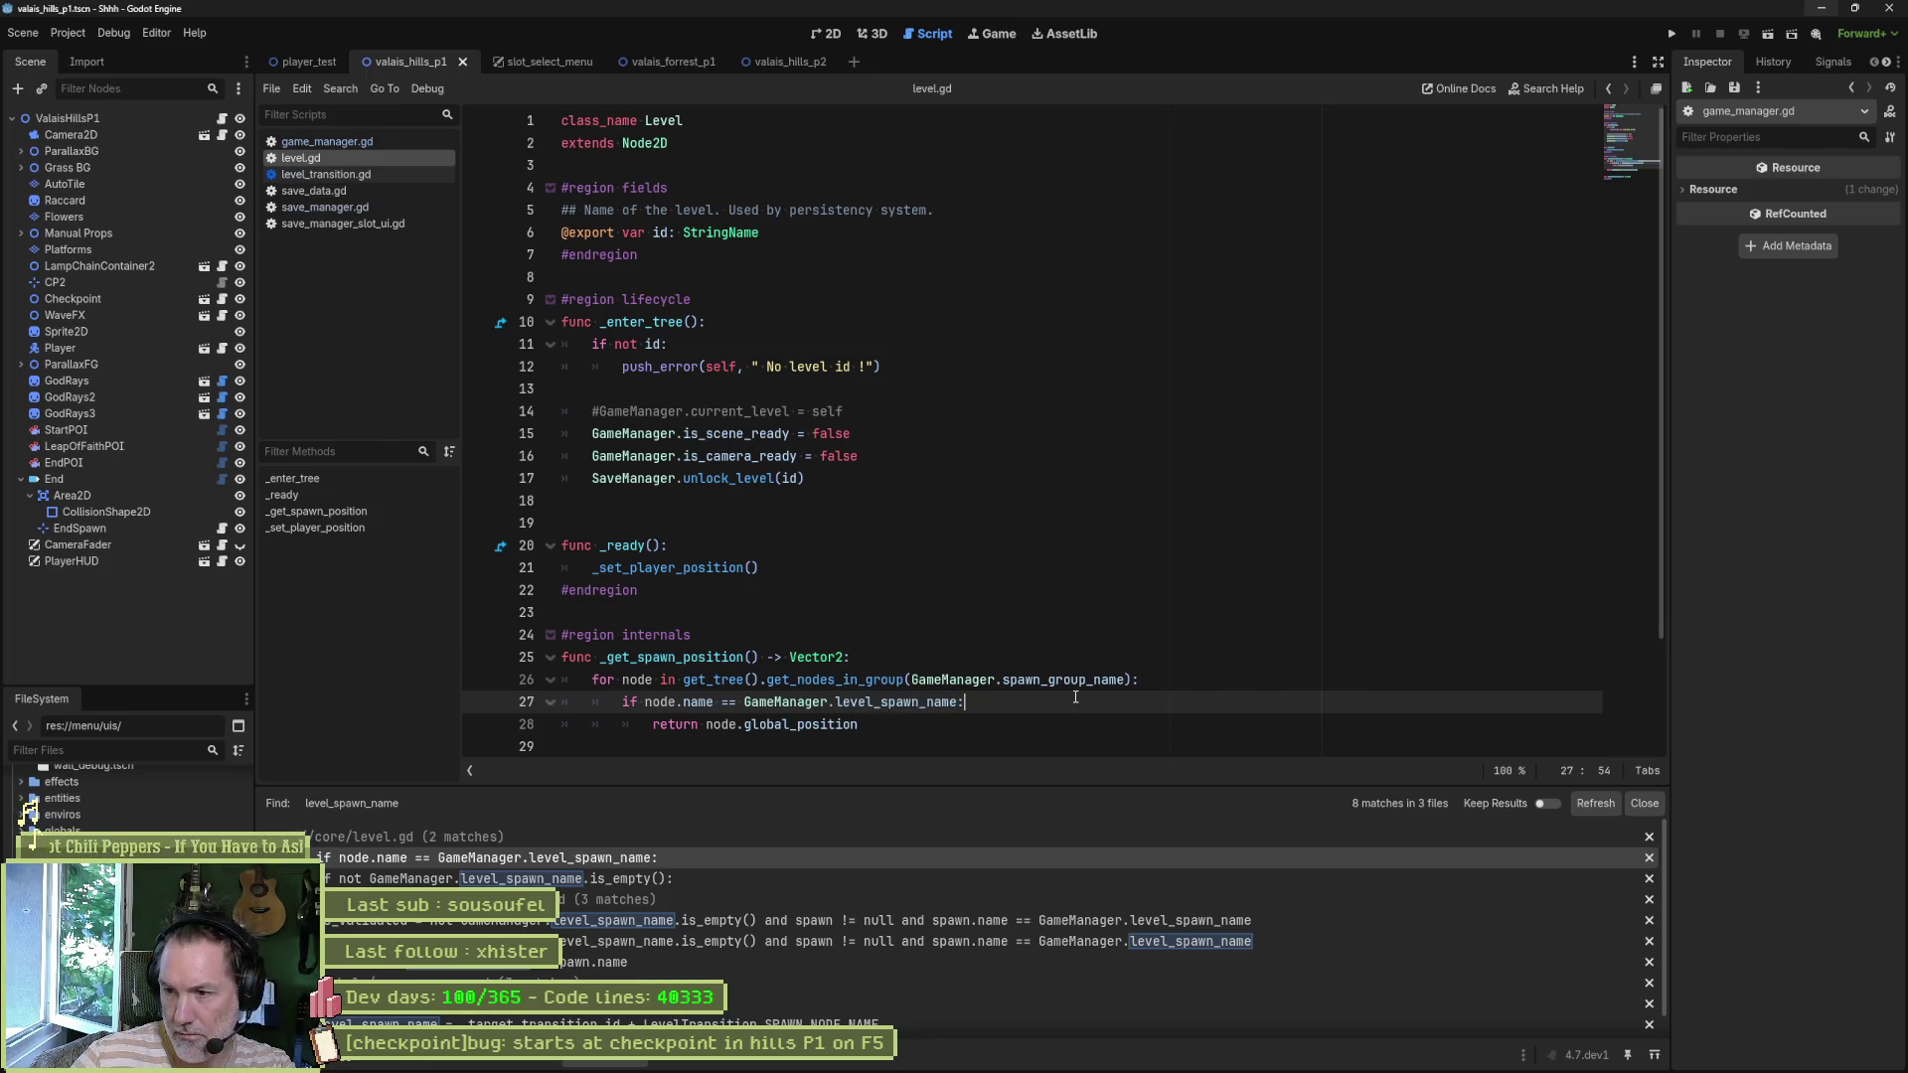
double_click(927, 712)
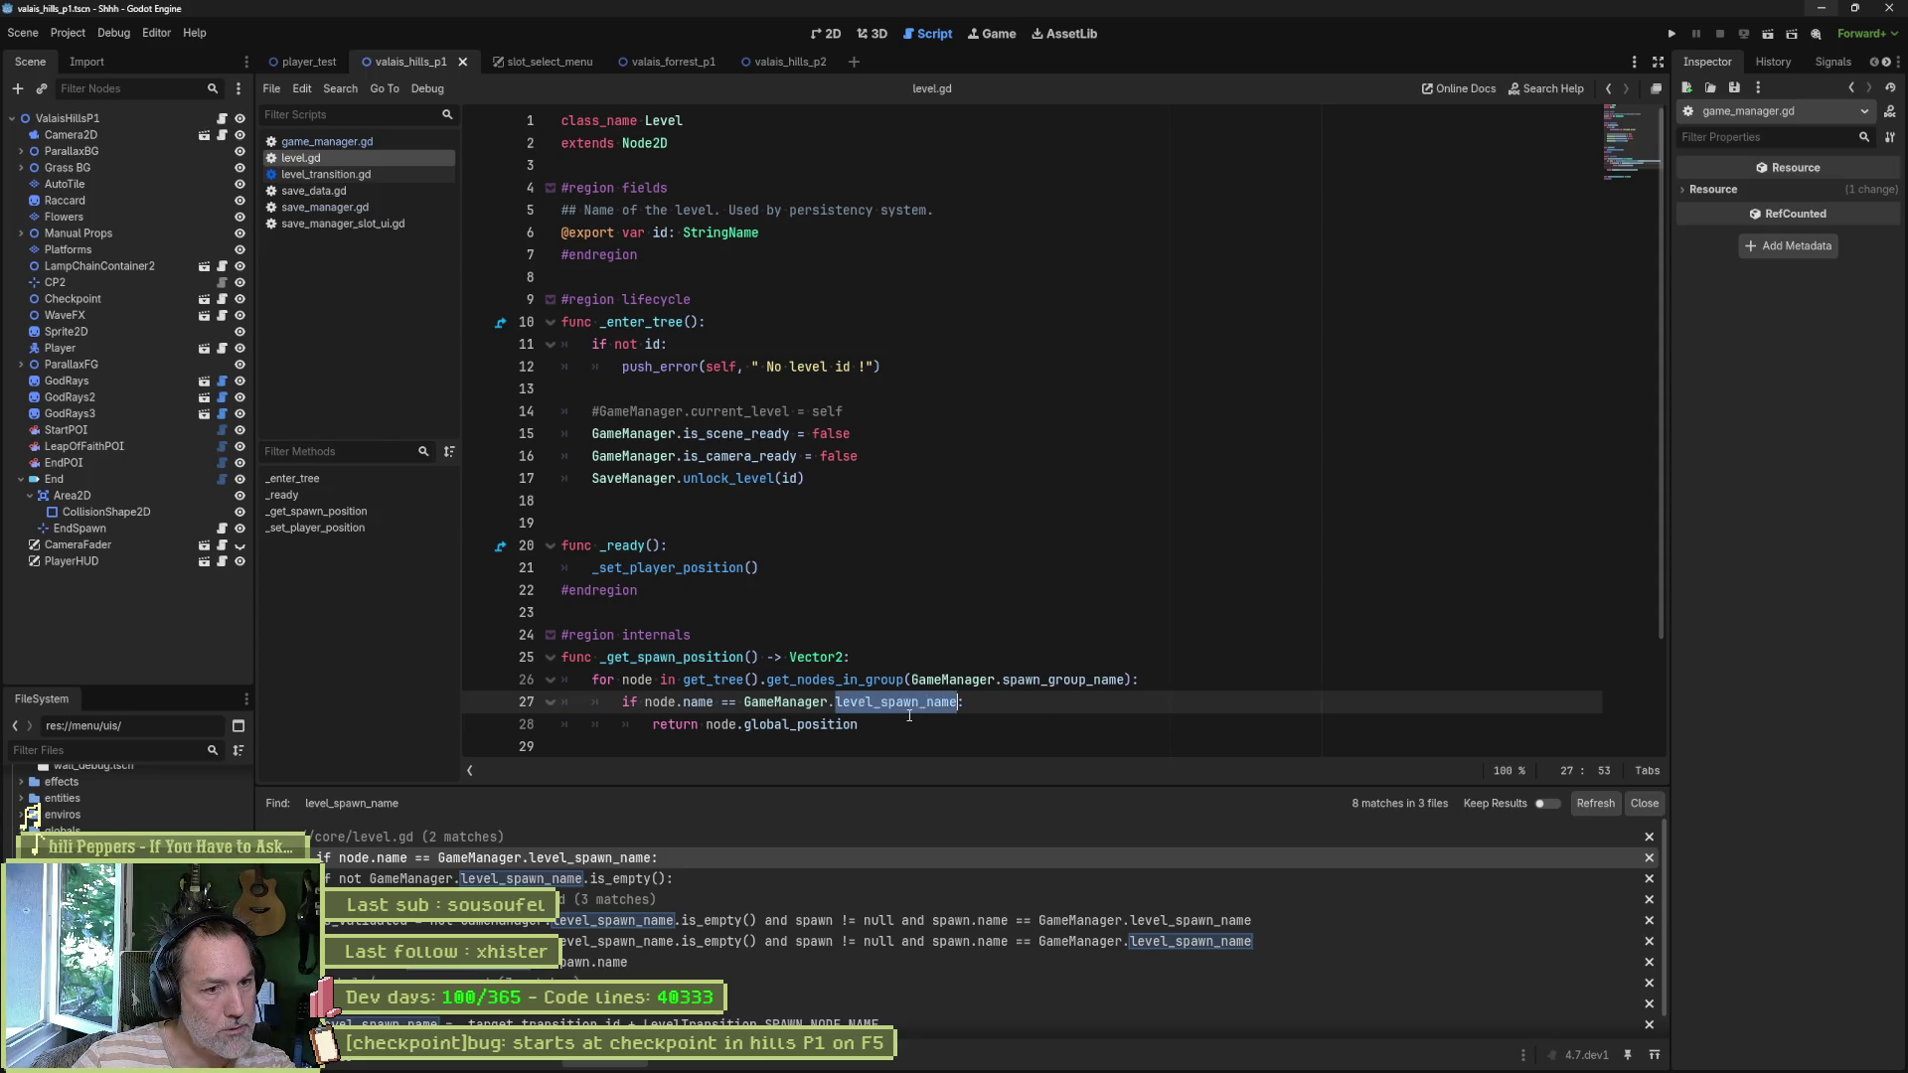
key("Left")
key("Left")
key("Left")
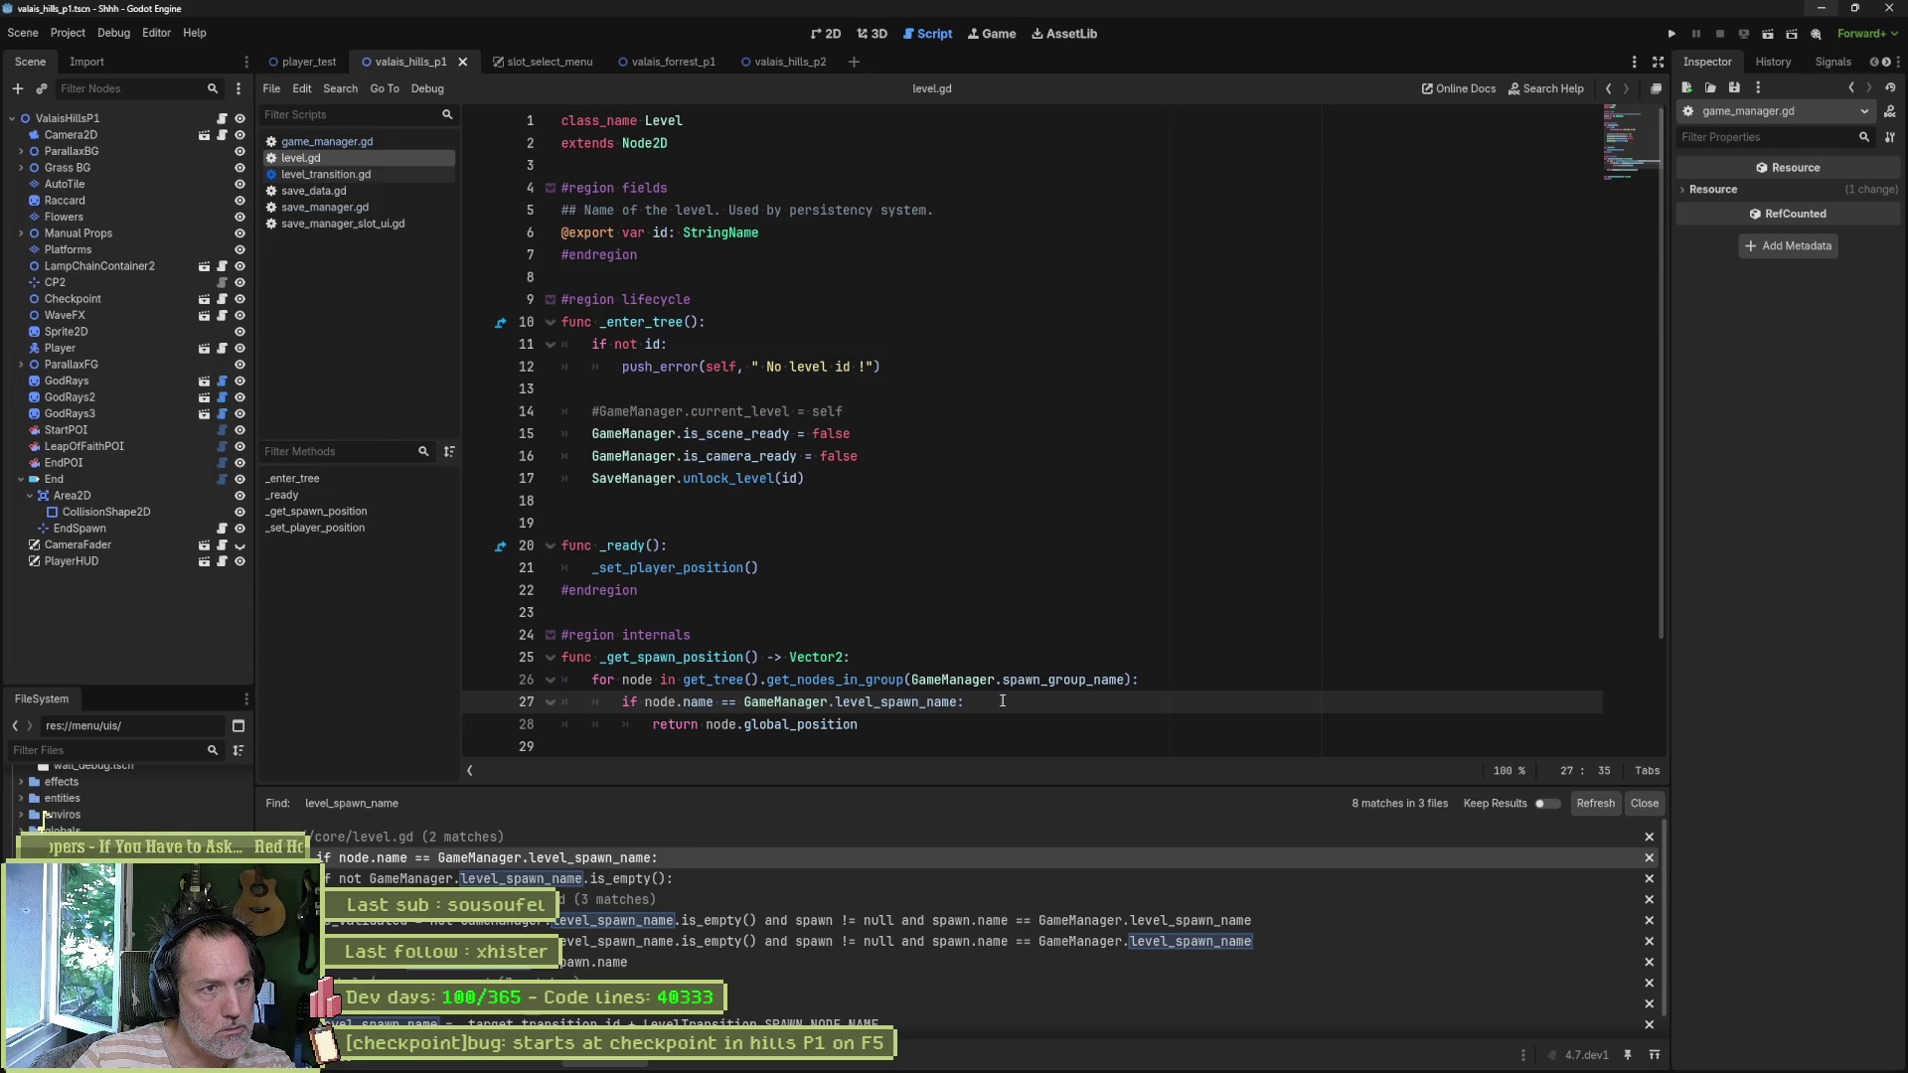
double_click(720, 659)
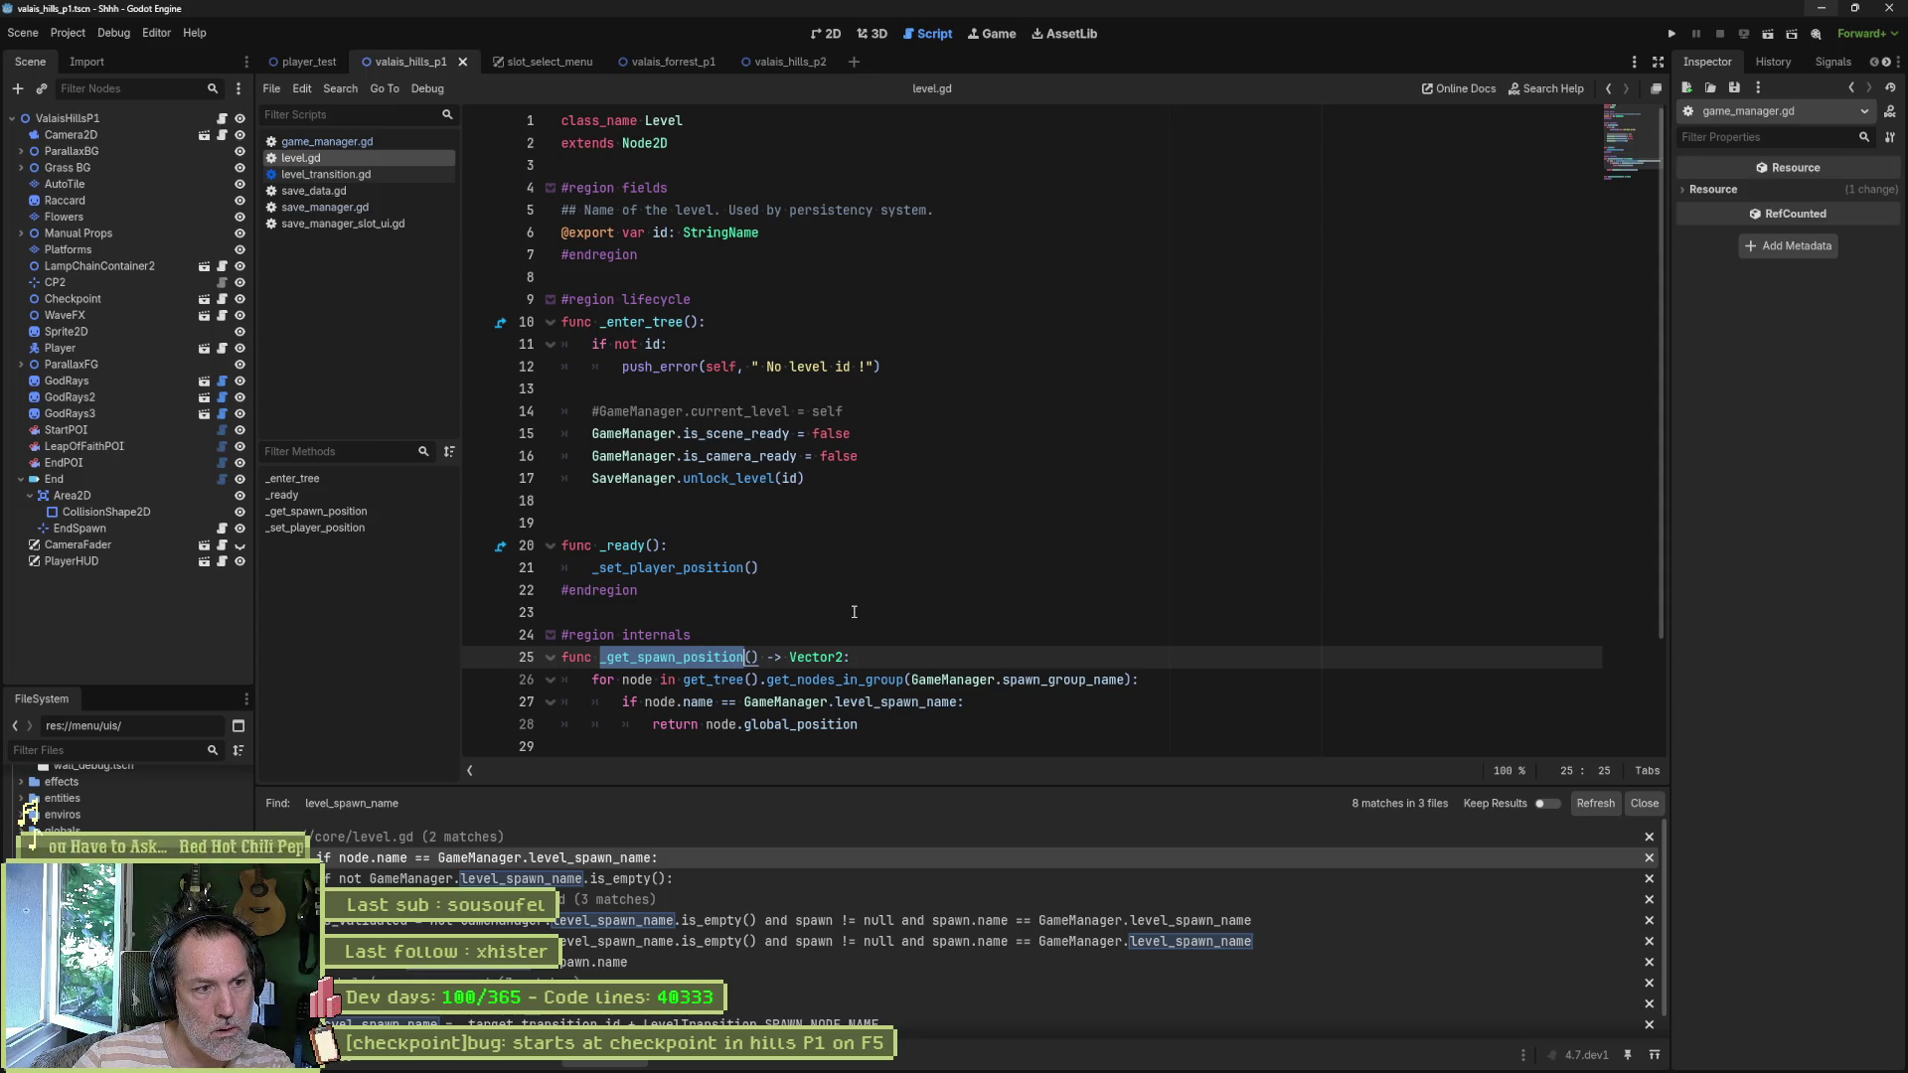
key("ctrl+shift+f")
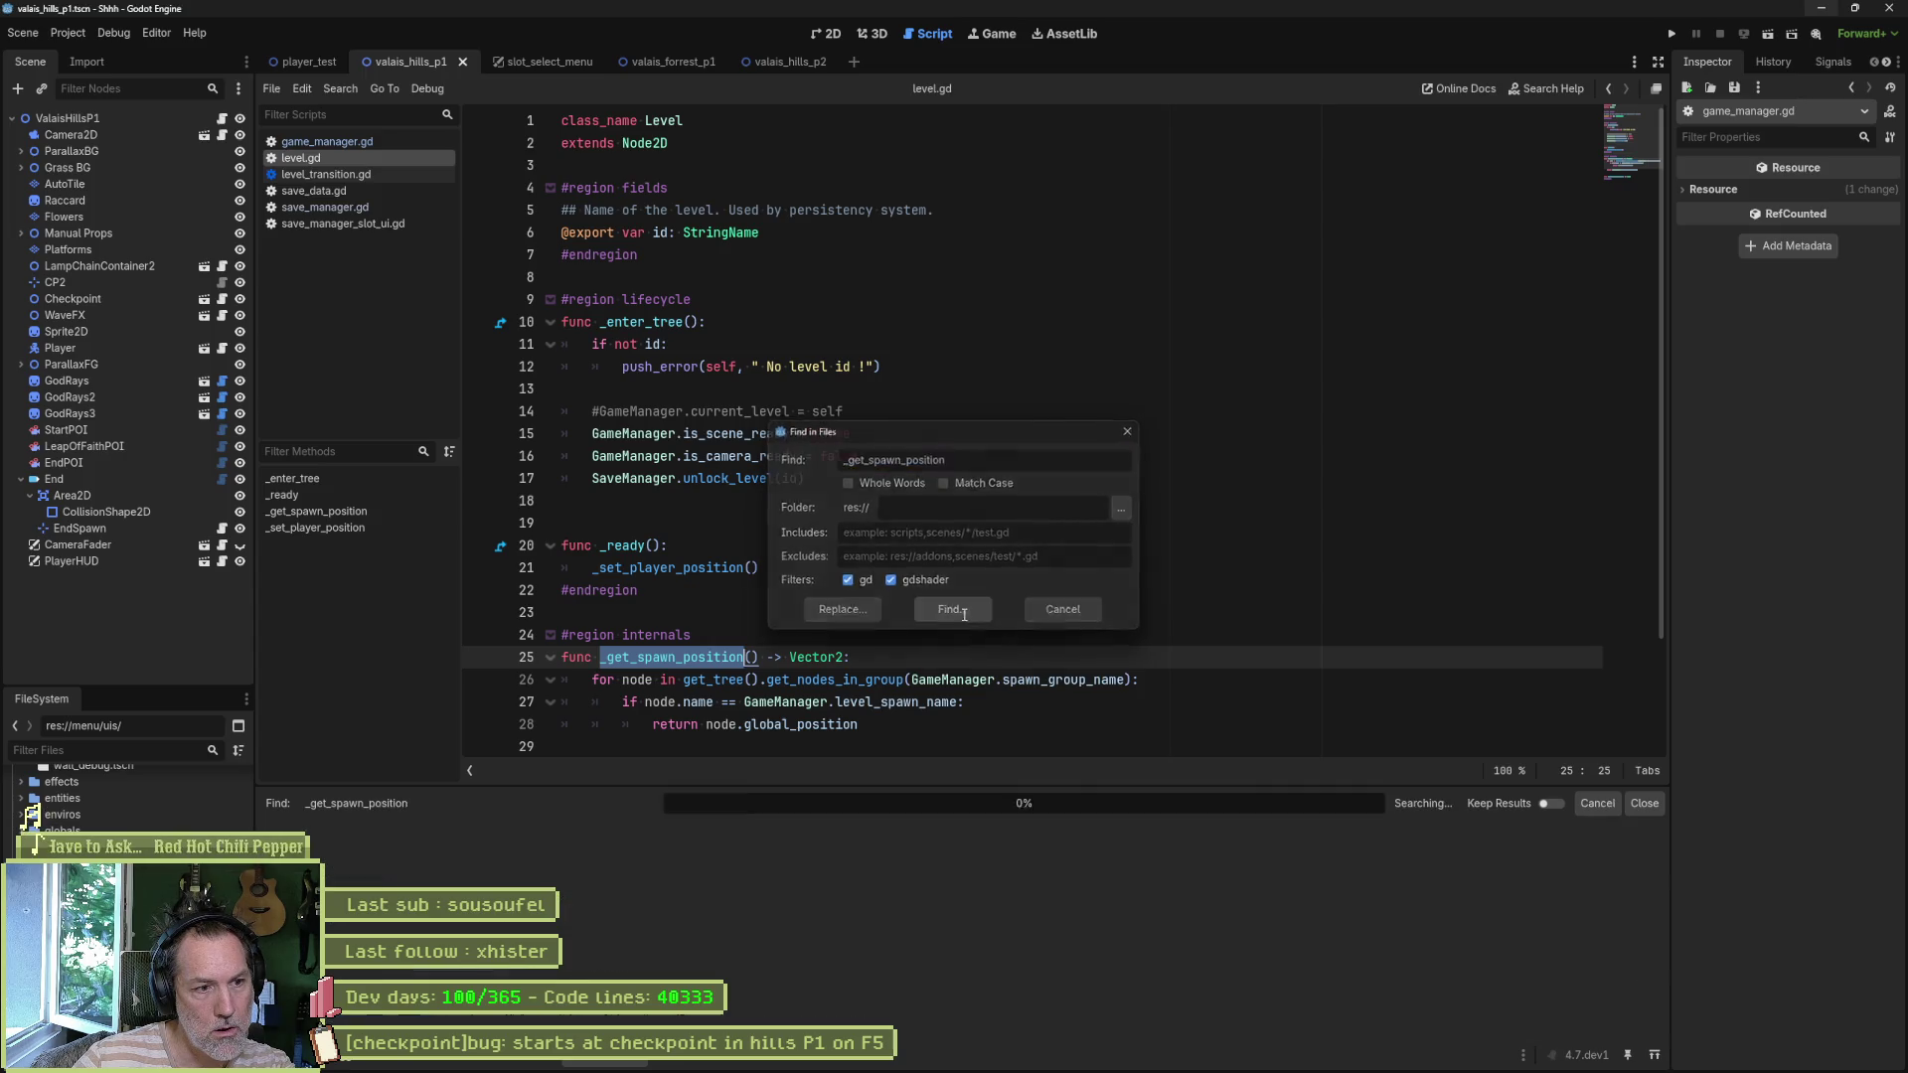
key("Return")
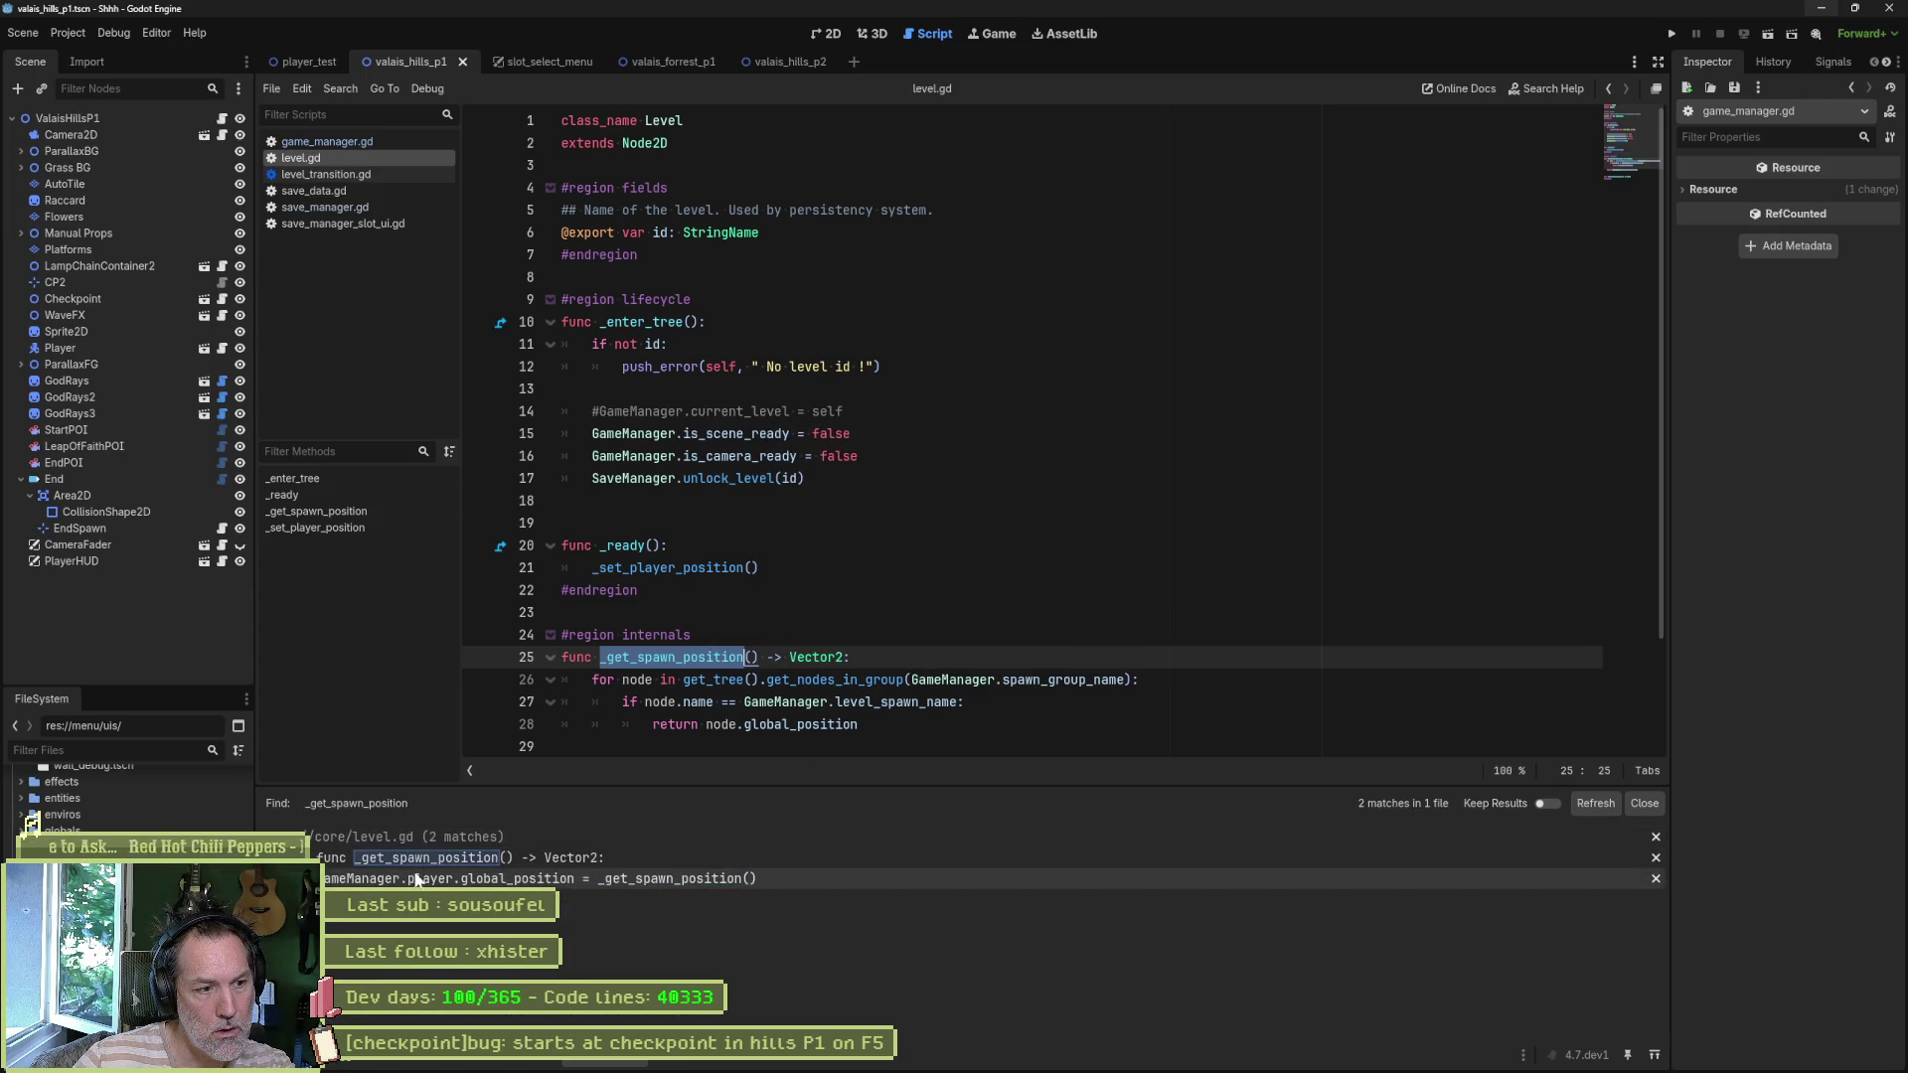
left_click(535, 878)
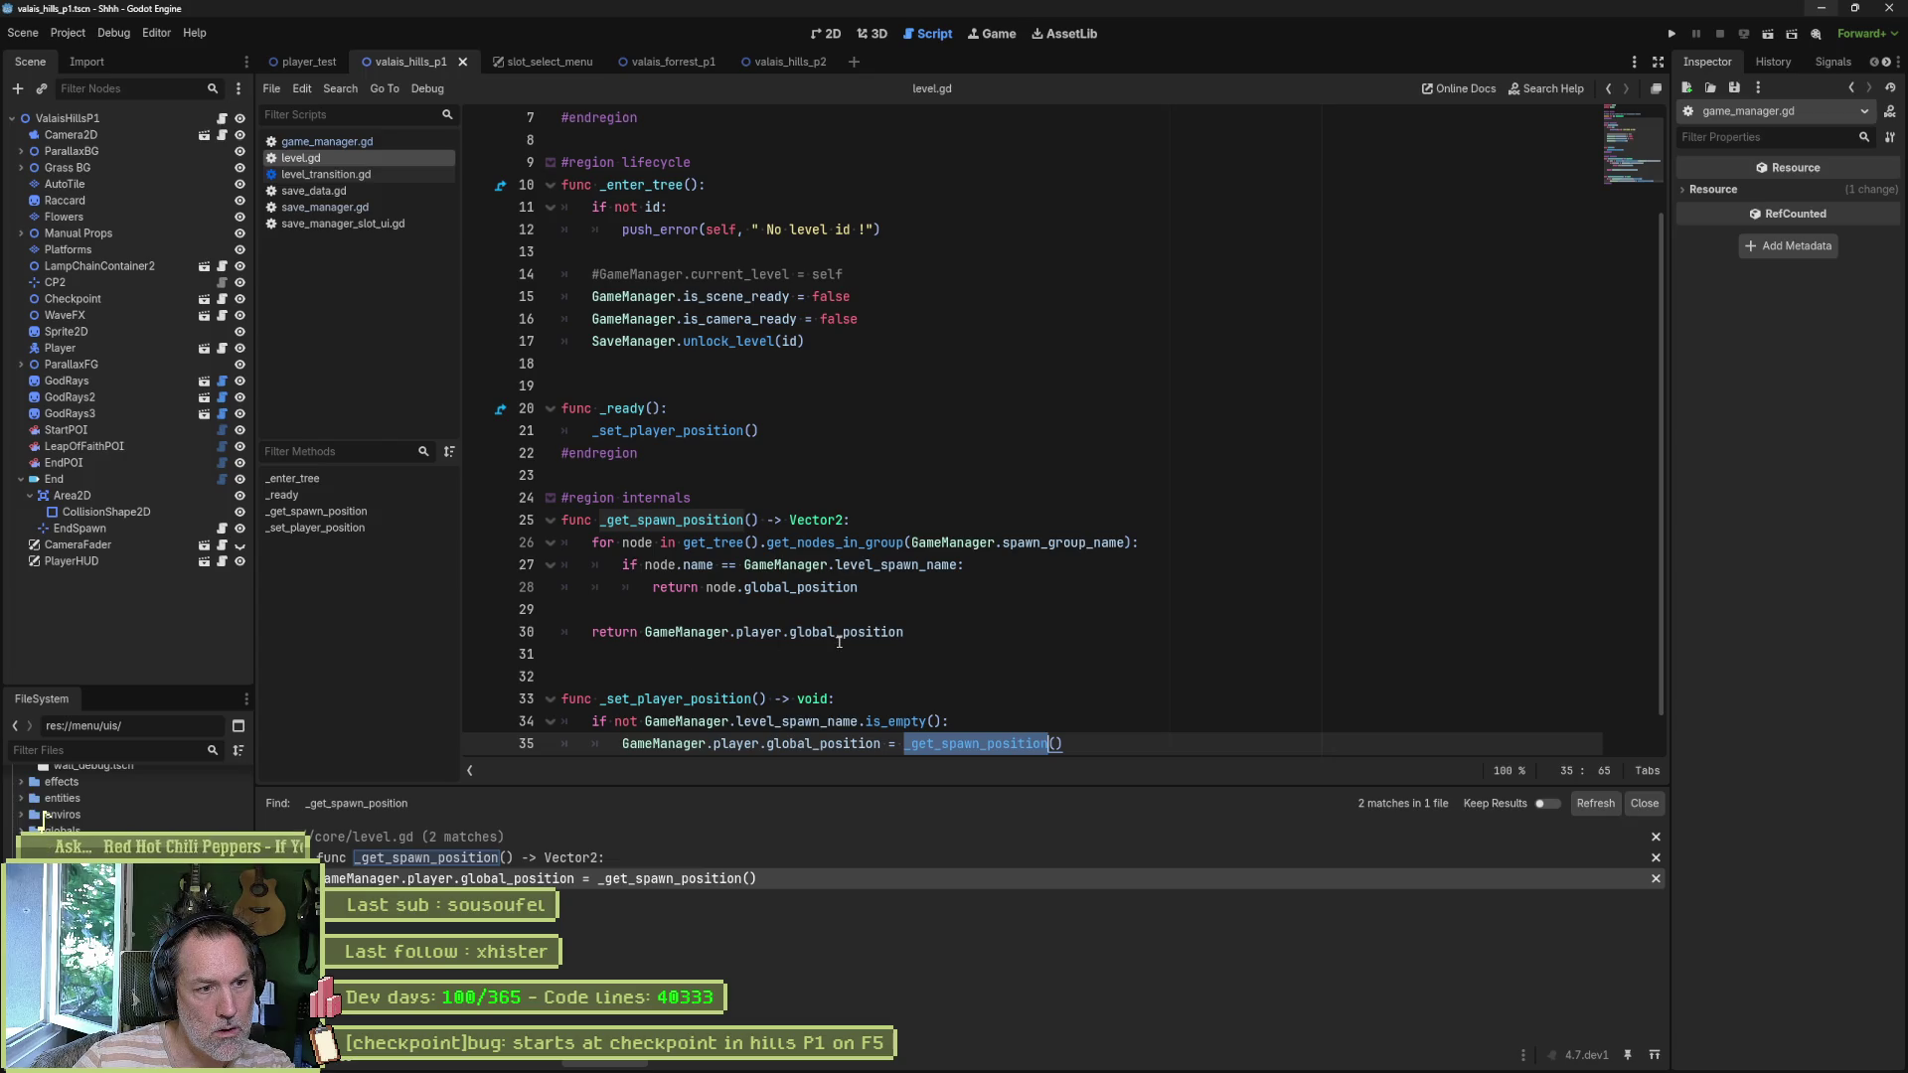
- Search for _set_player_position, go to its line 21 call, then its definition on line 33
double_click(676, 699)
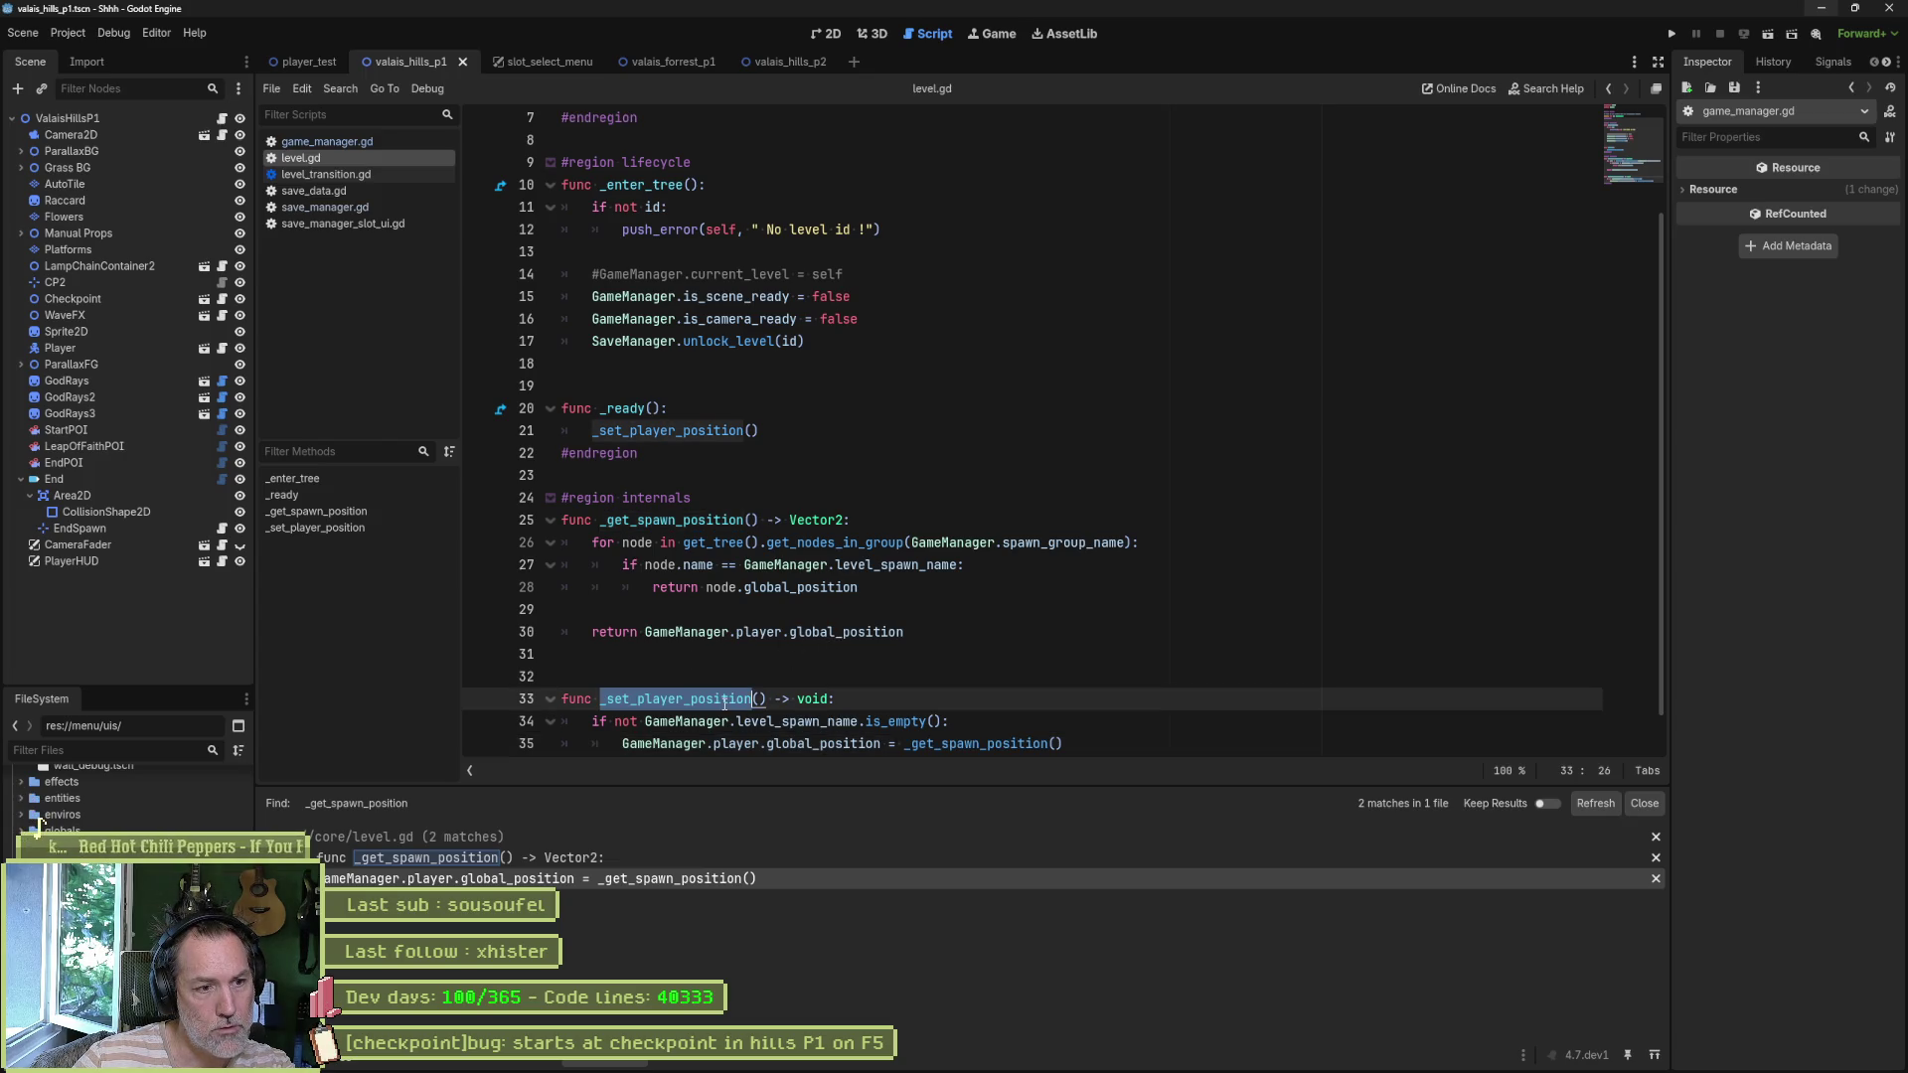
key("ctrl+shift+f")
left_click(952, 610)
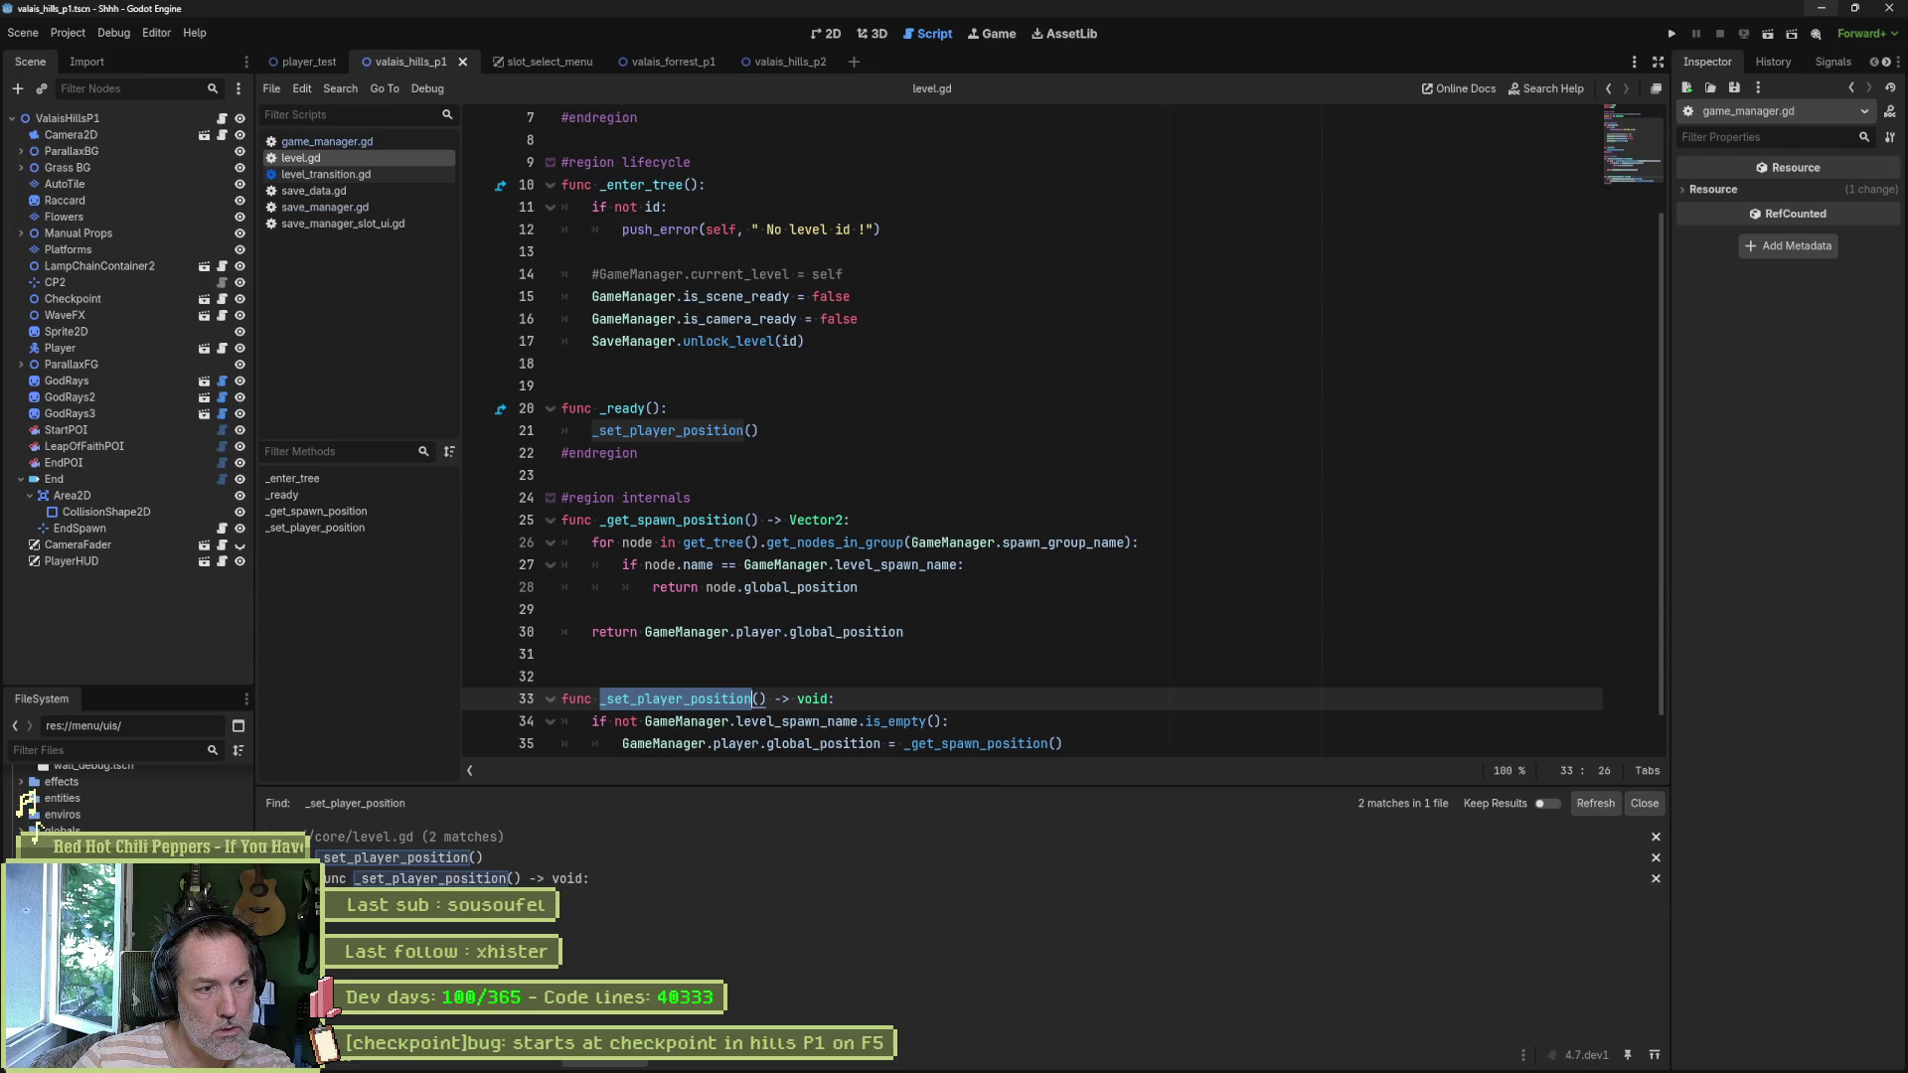
left_click(492, 858)
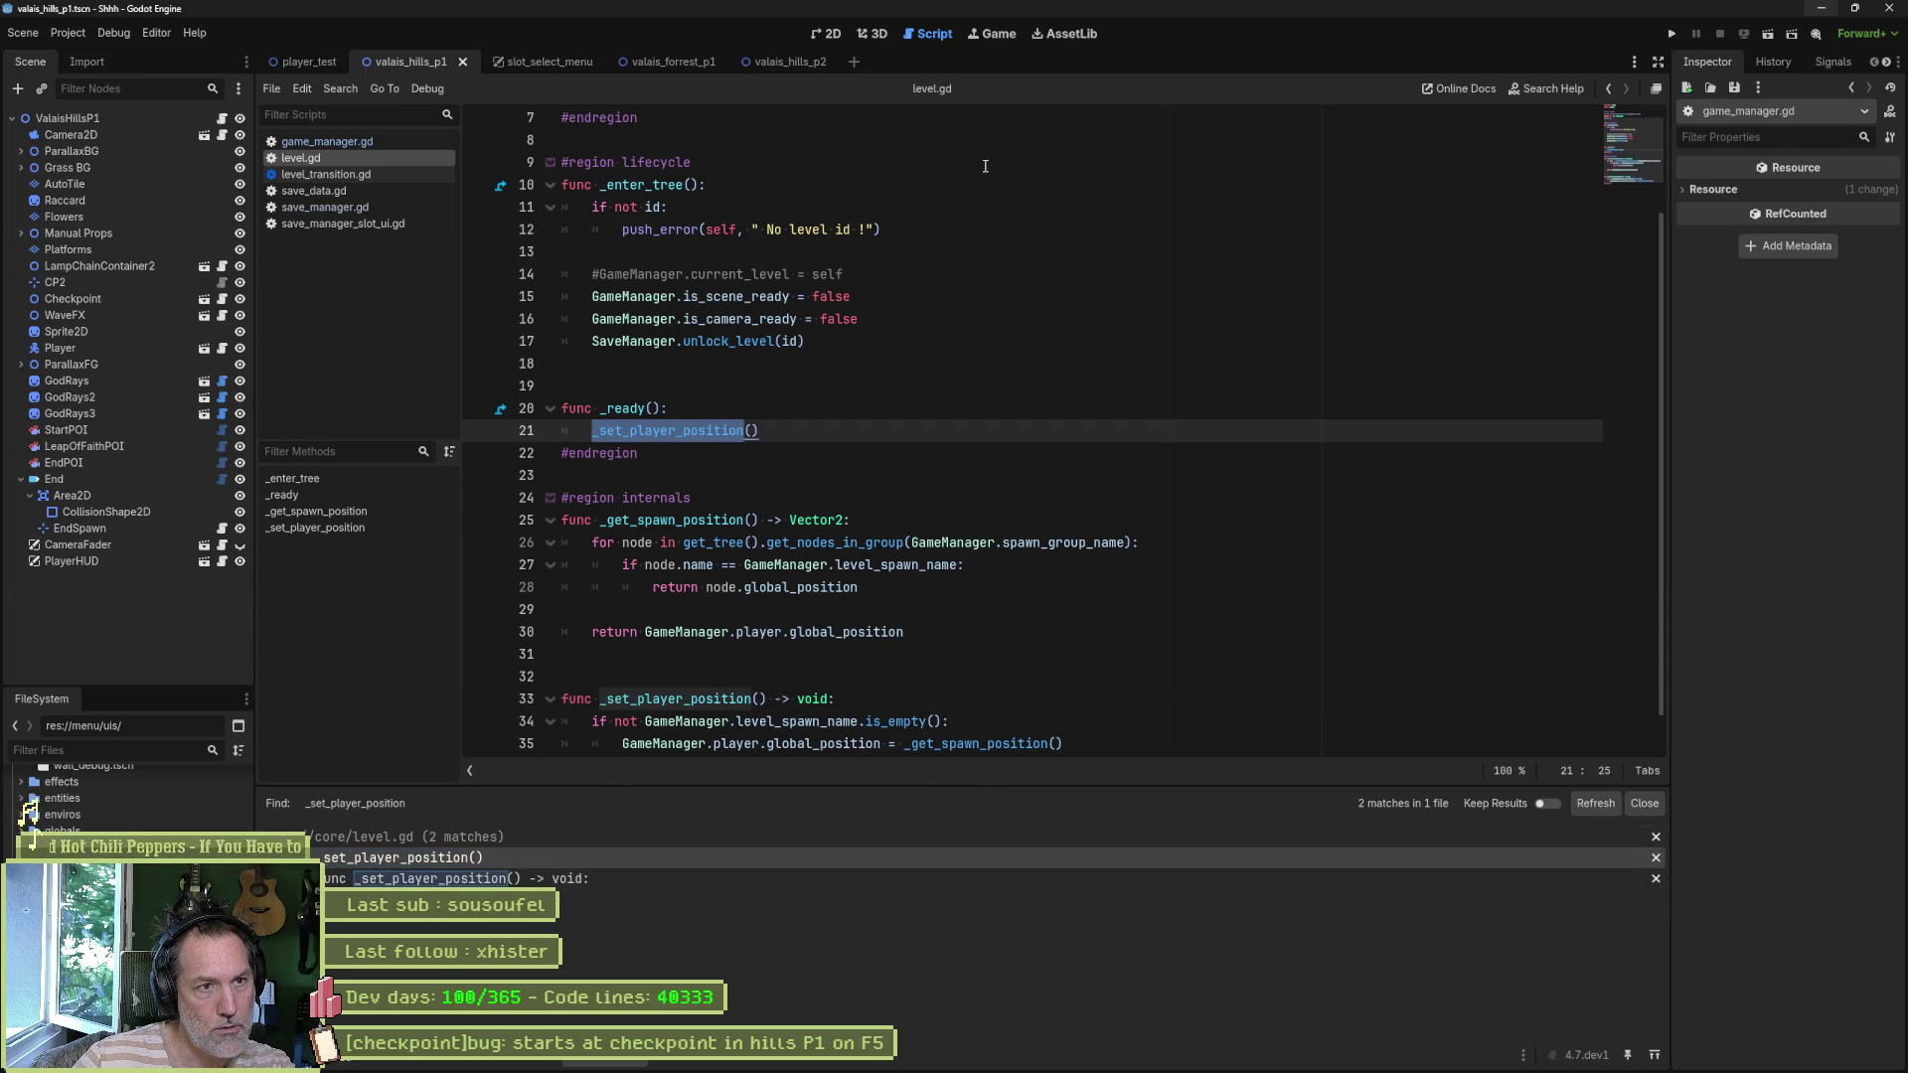
left_click(646, 430, "ctrl")
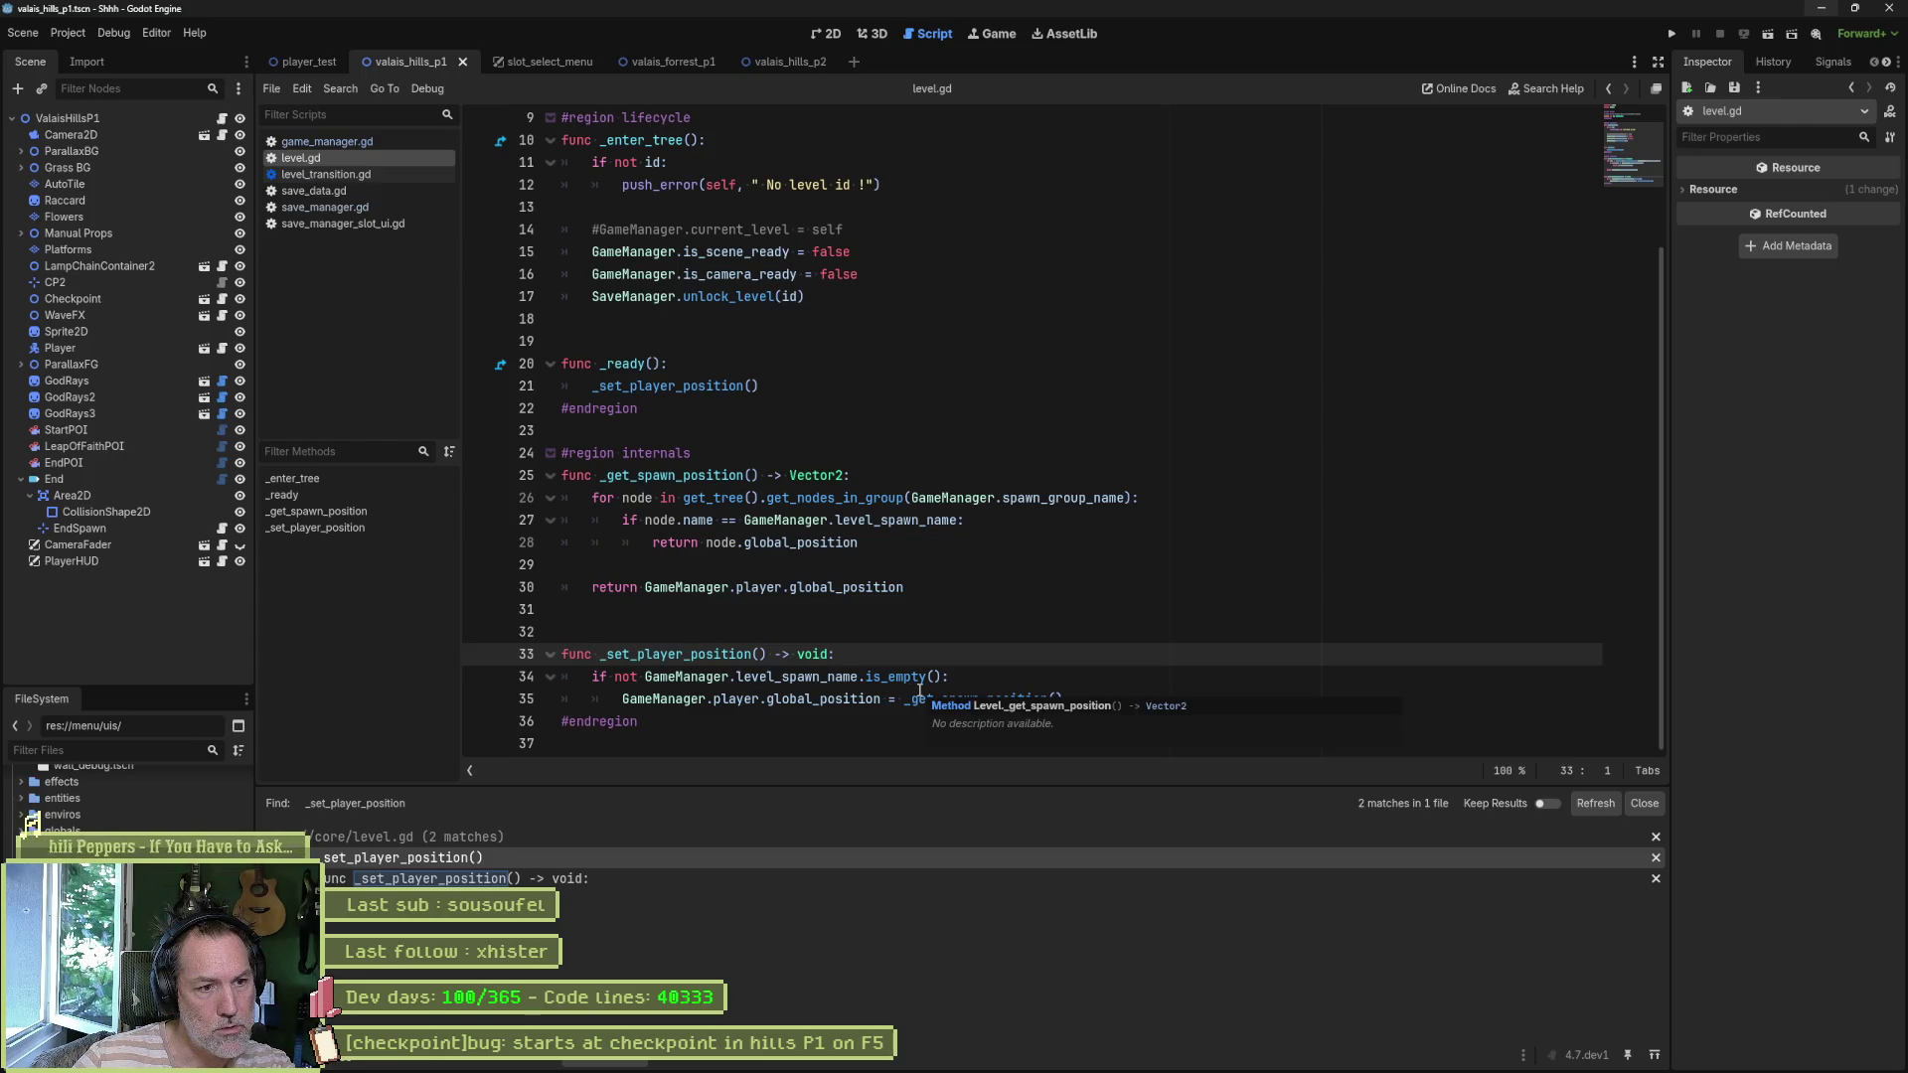
double_click(795, 699)
double_click(795, 677)
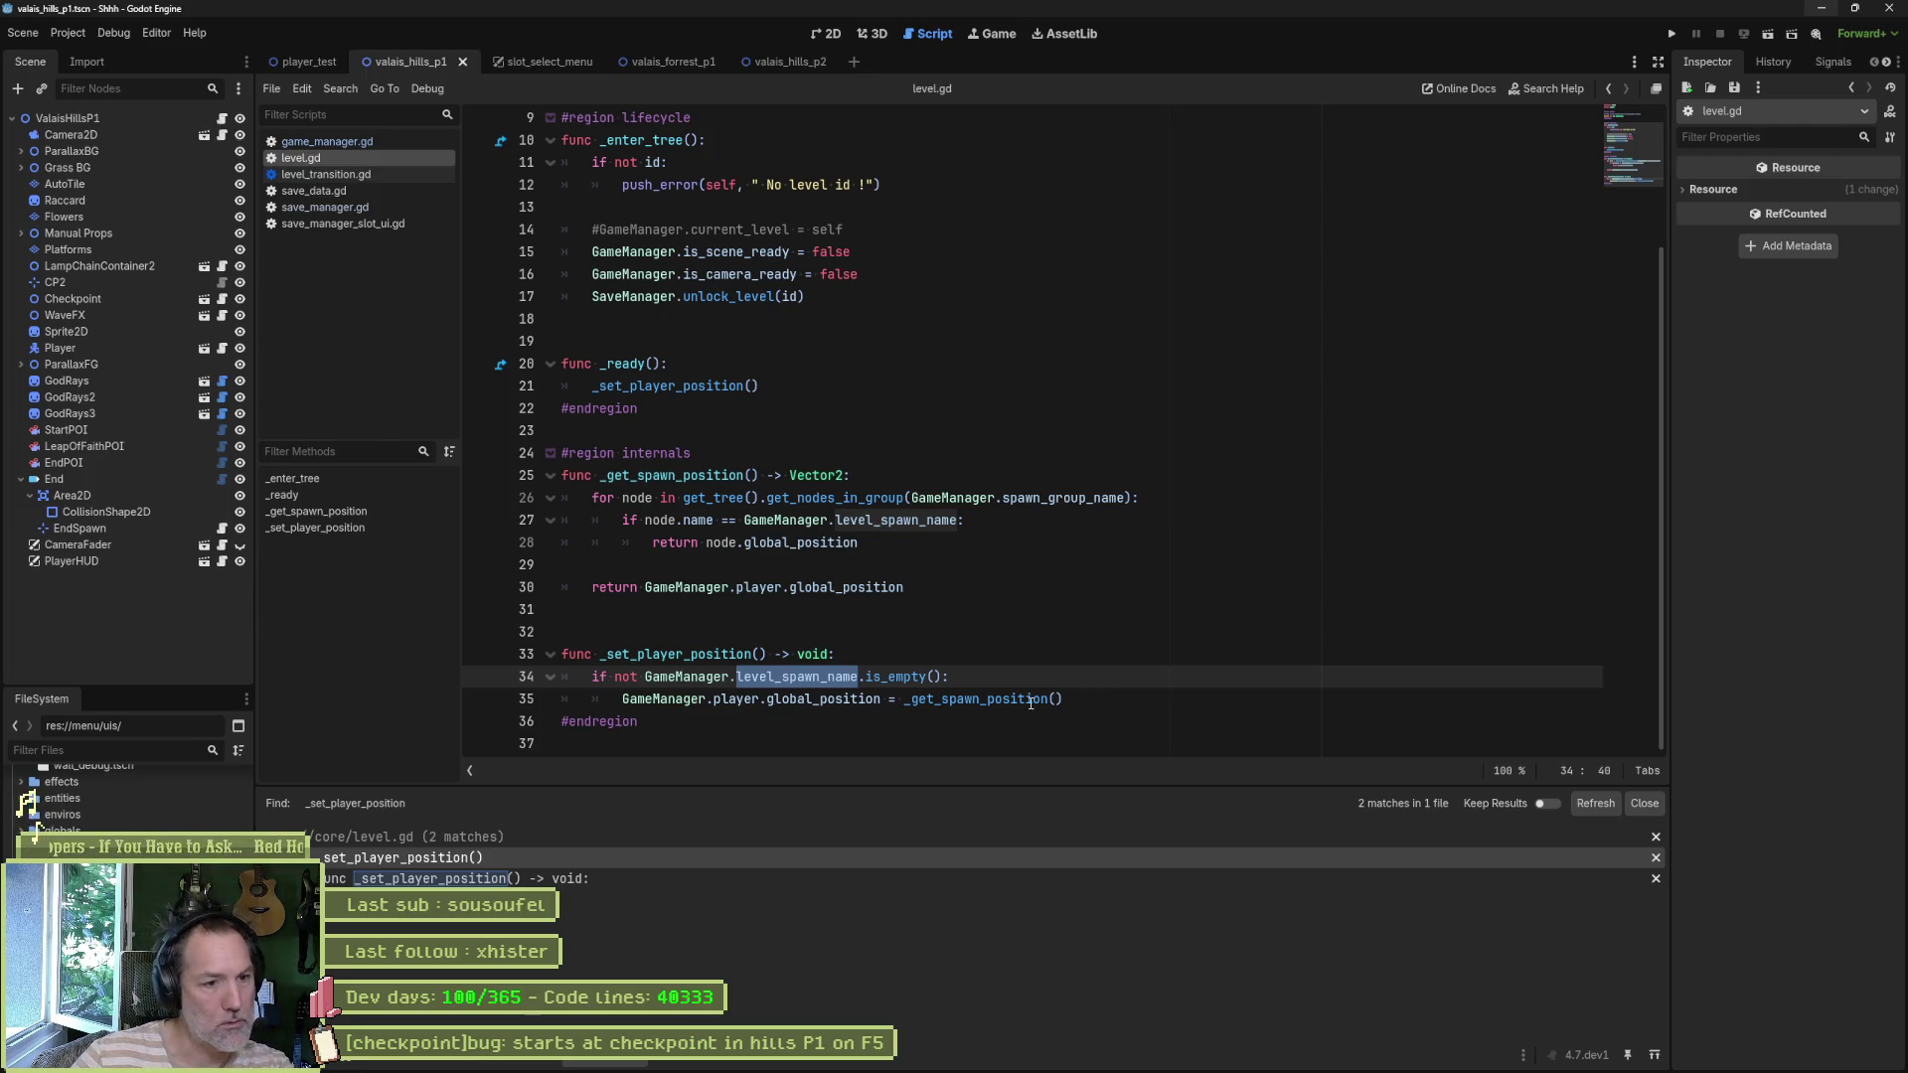
left_click(974, 701)
left_click(979, 704, "ctrl")
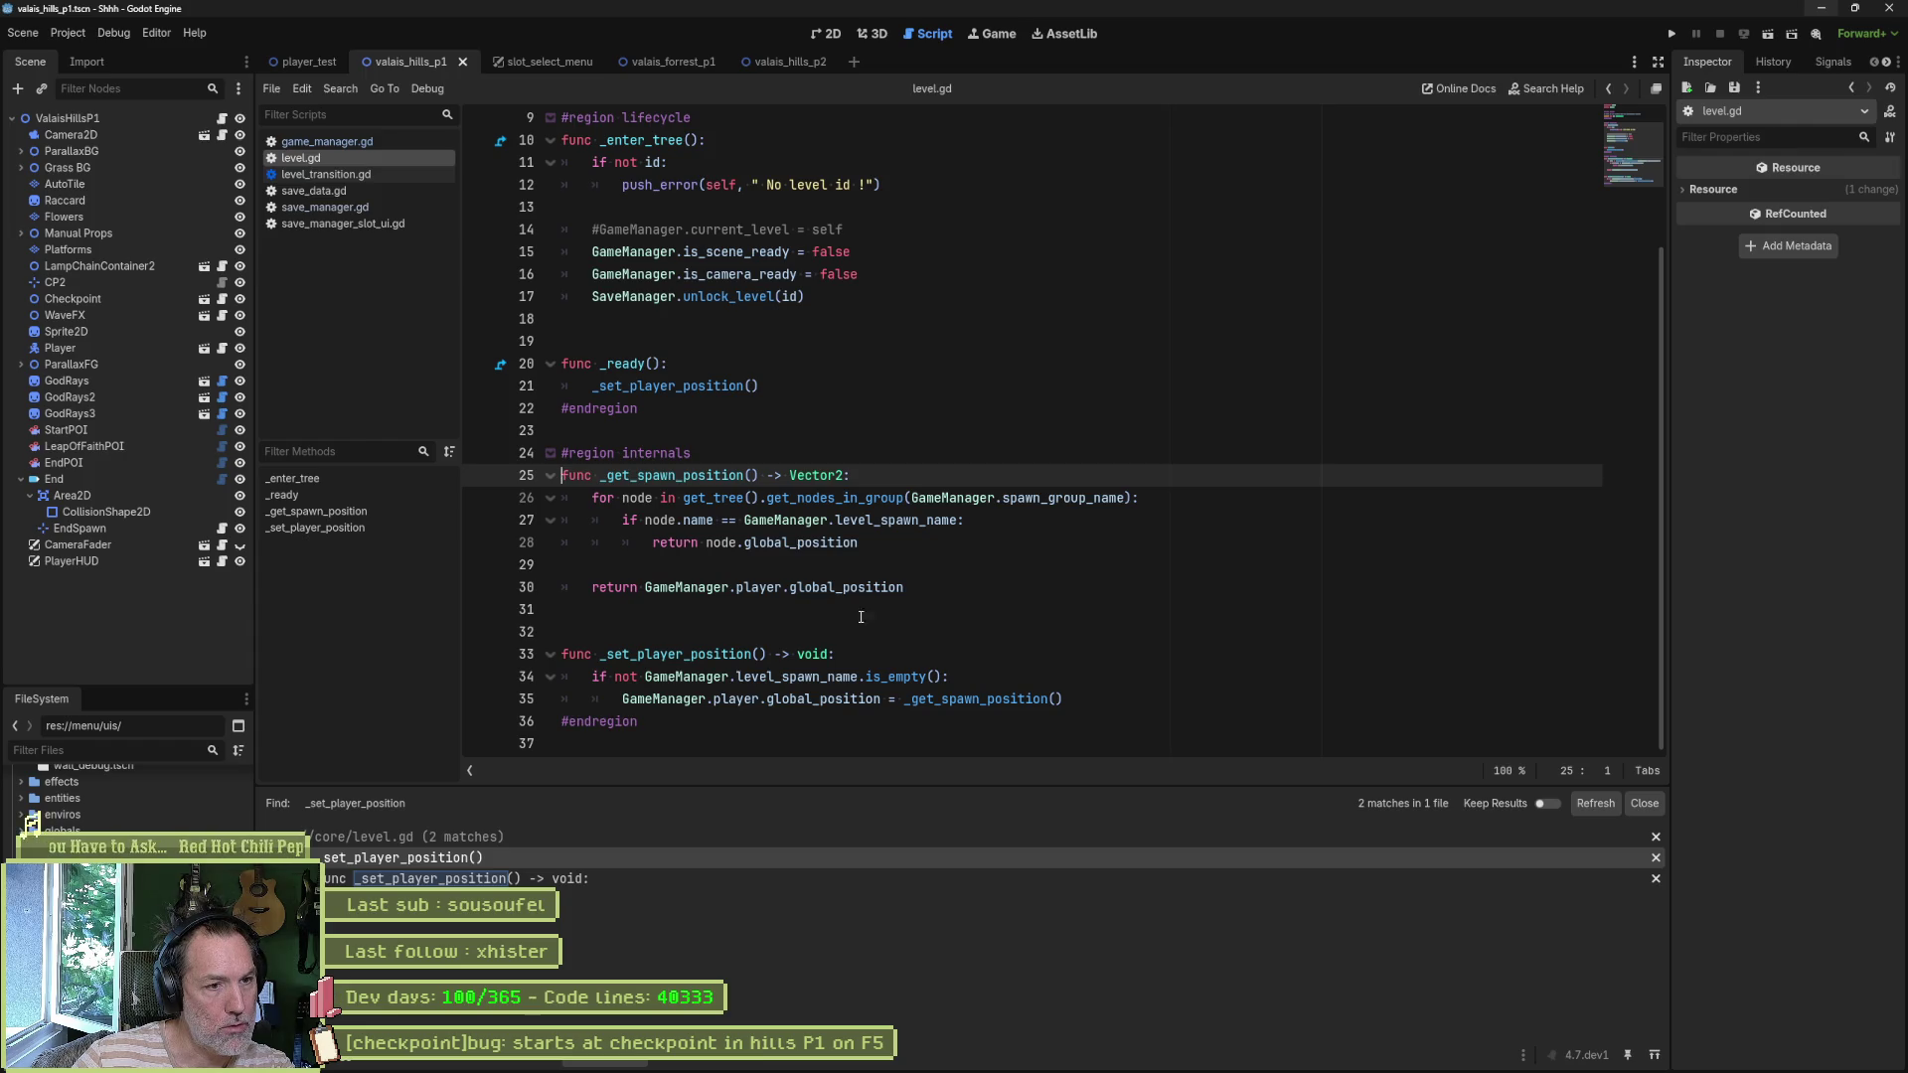
left_click_drag(912, 586, 599, 587)
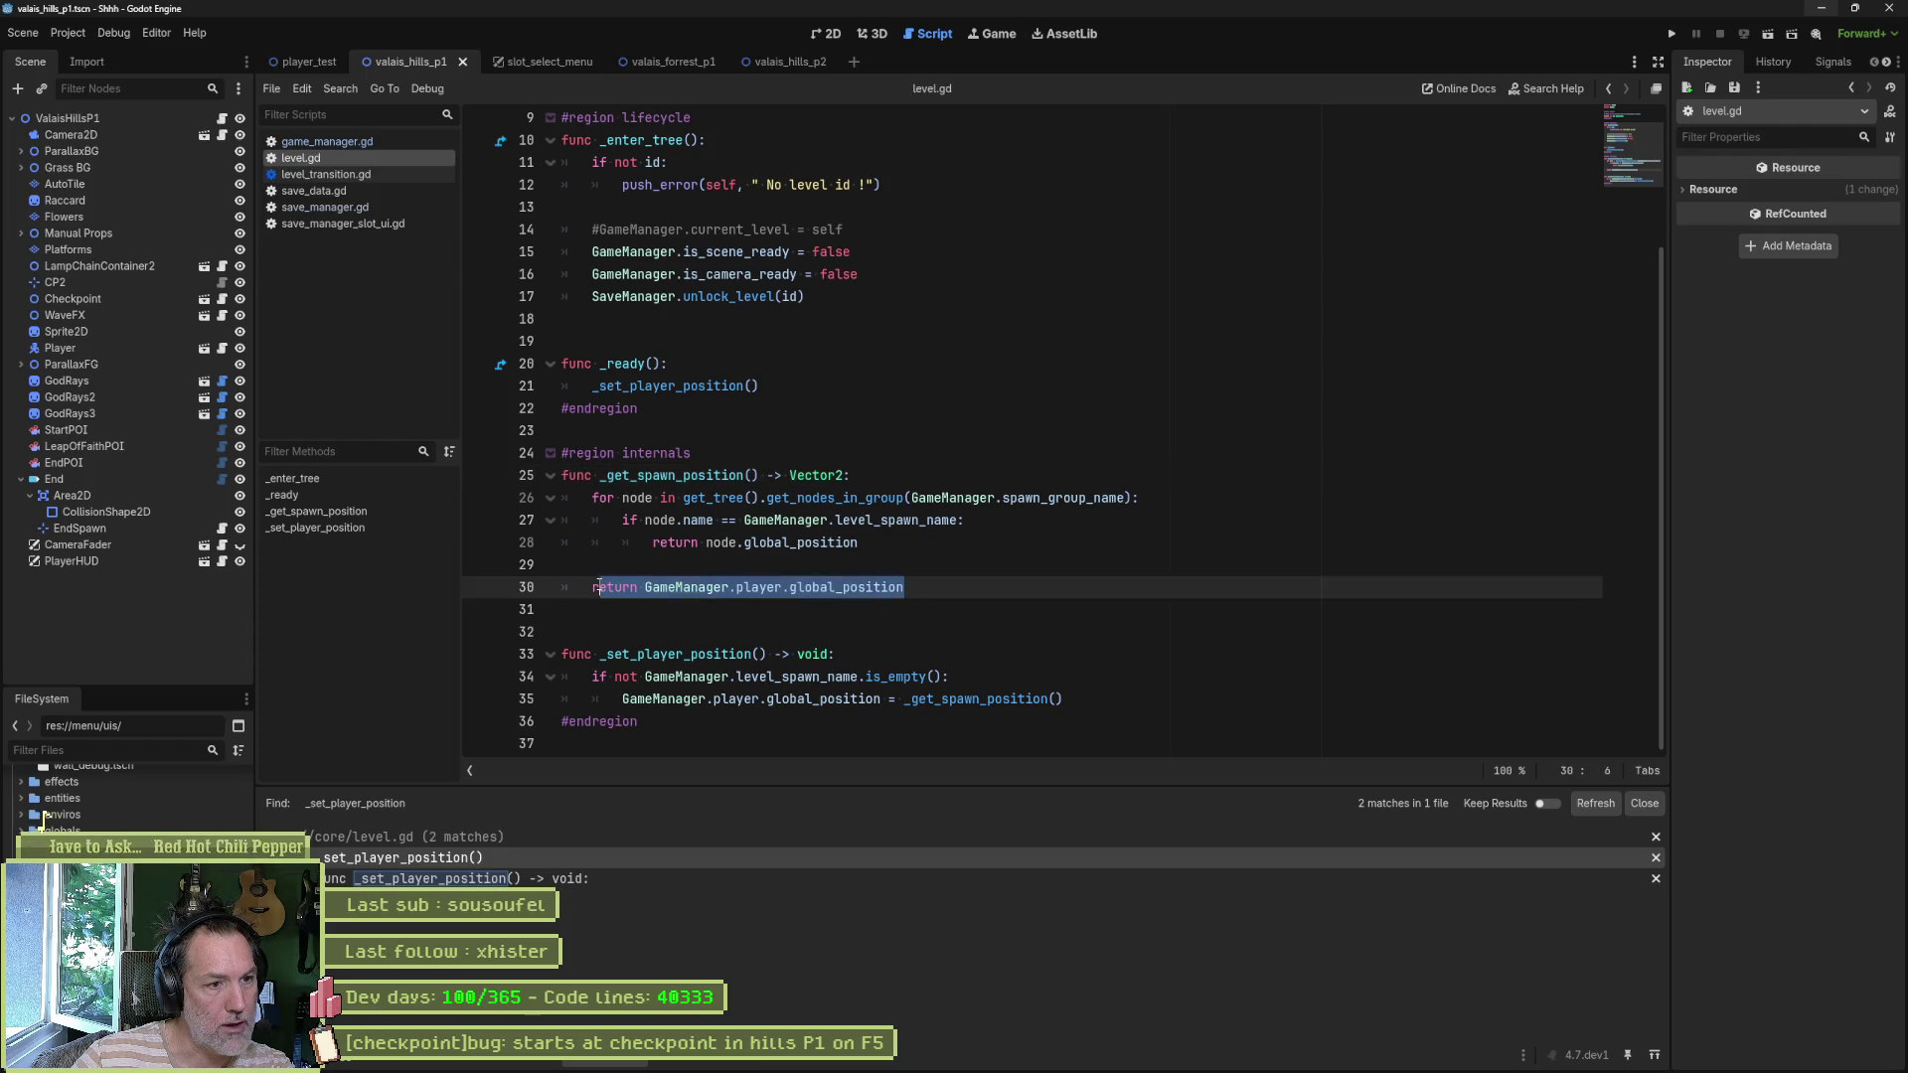
left_click_drag(951, 676, 592, 676)
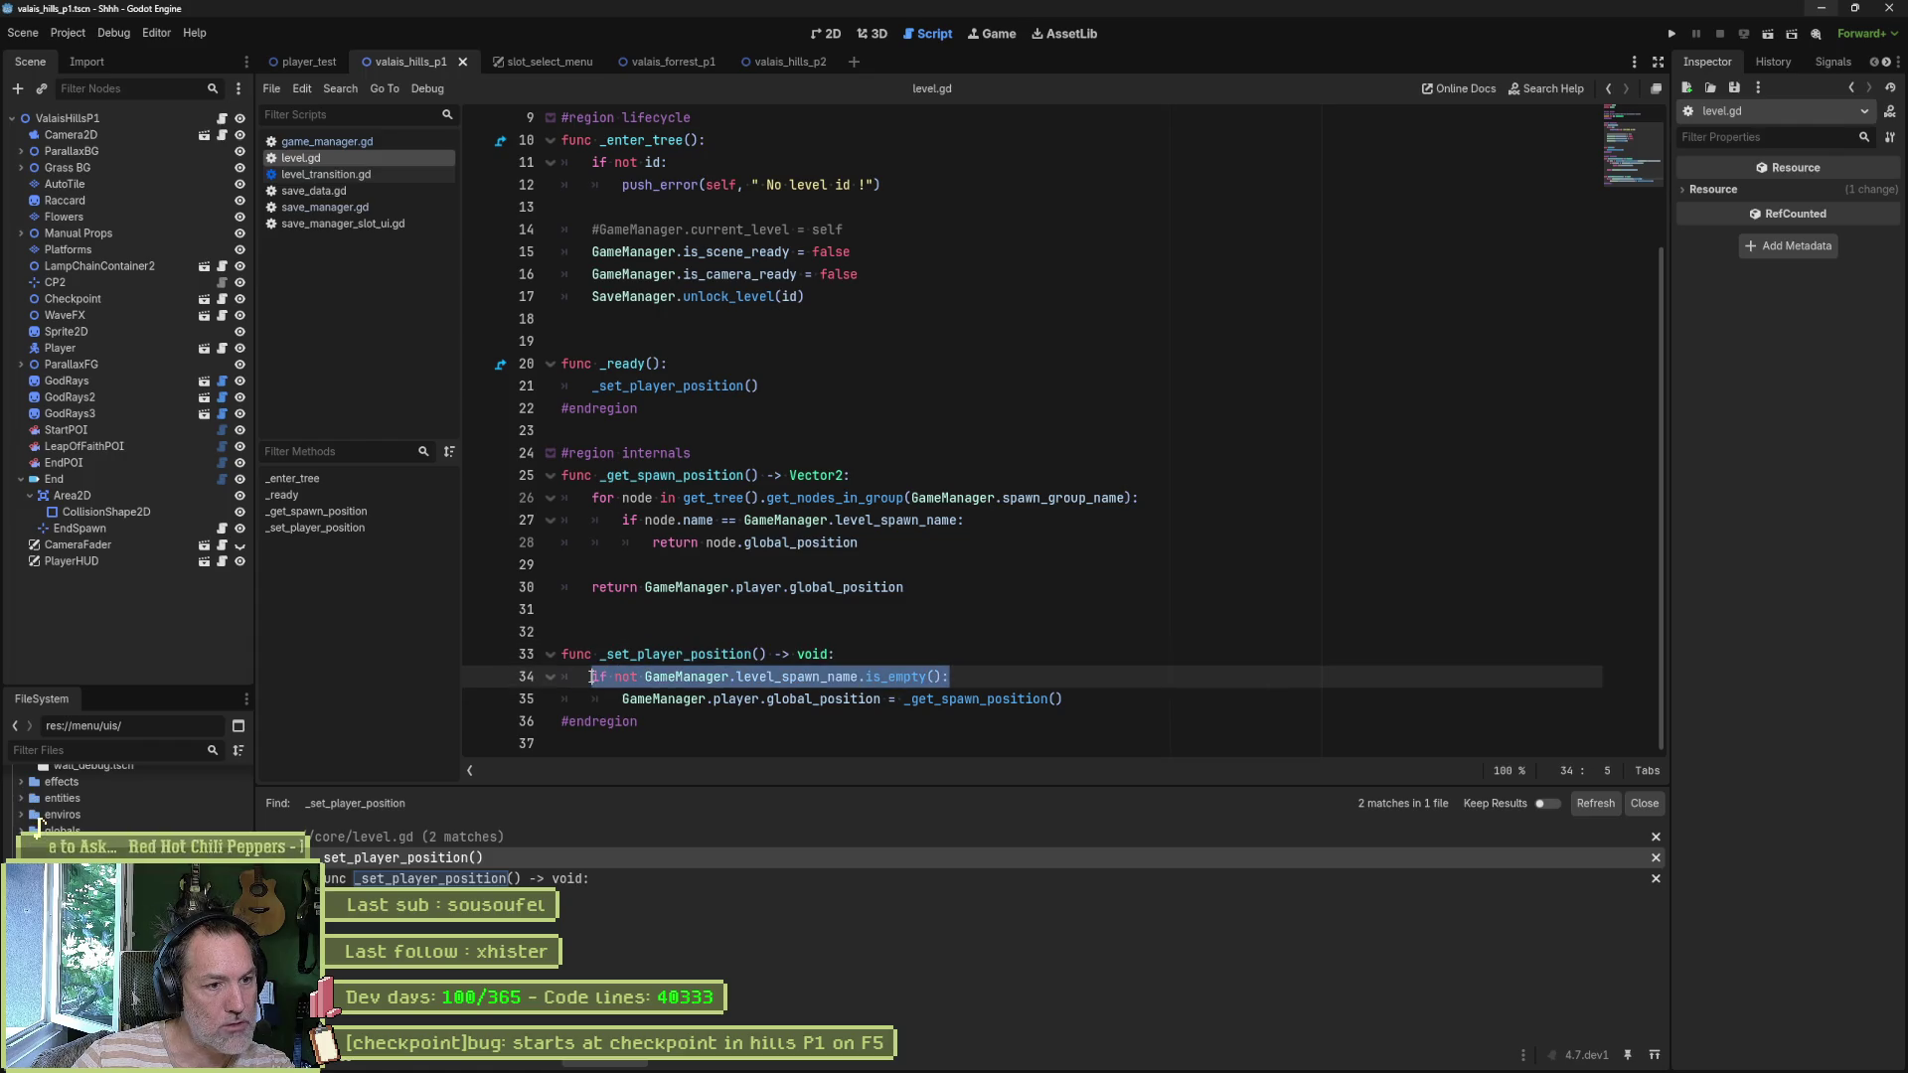
double_click(979, 698)
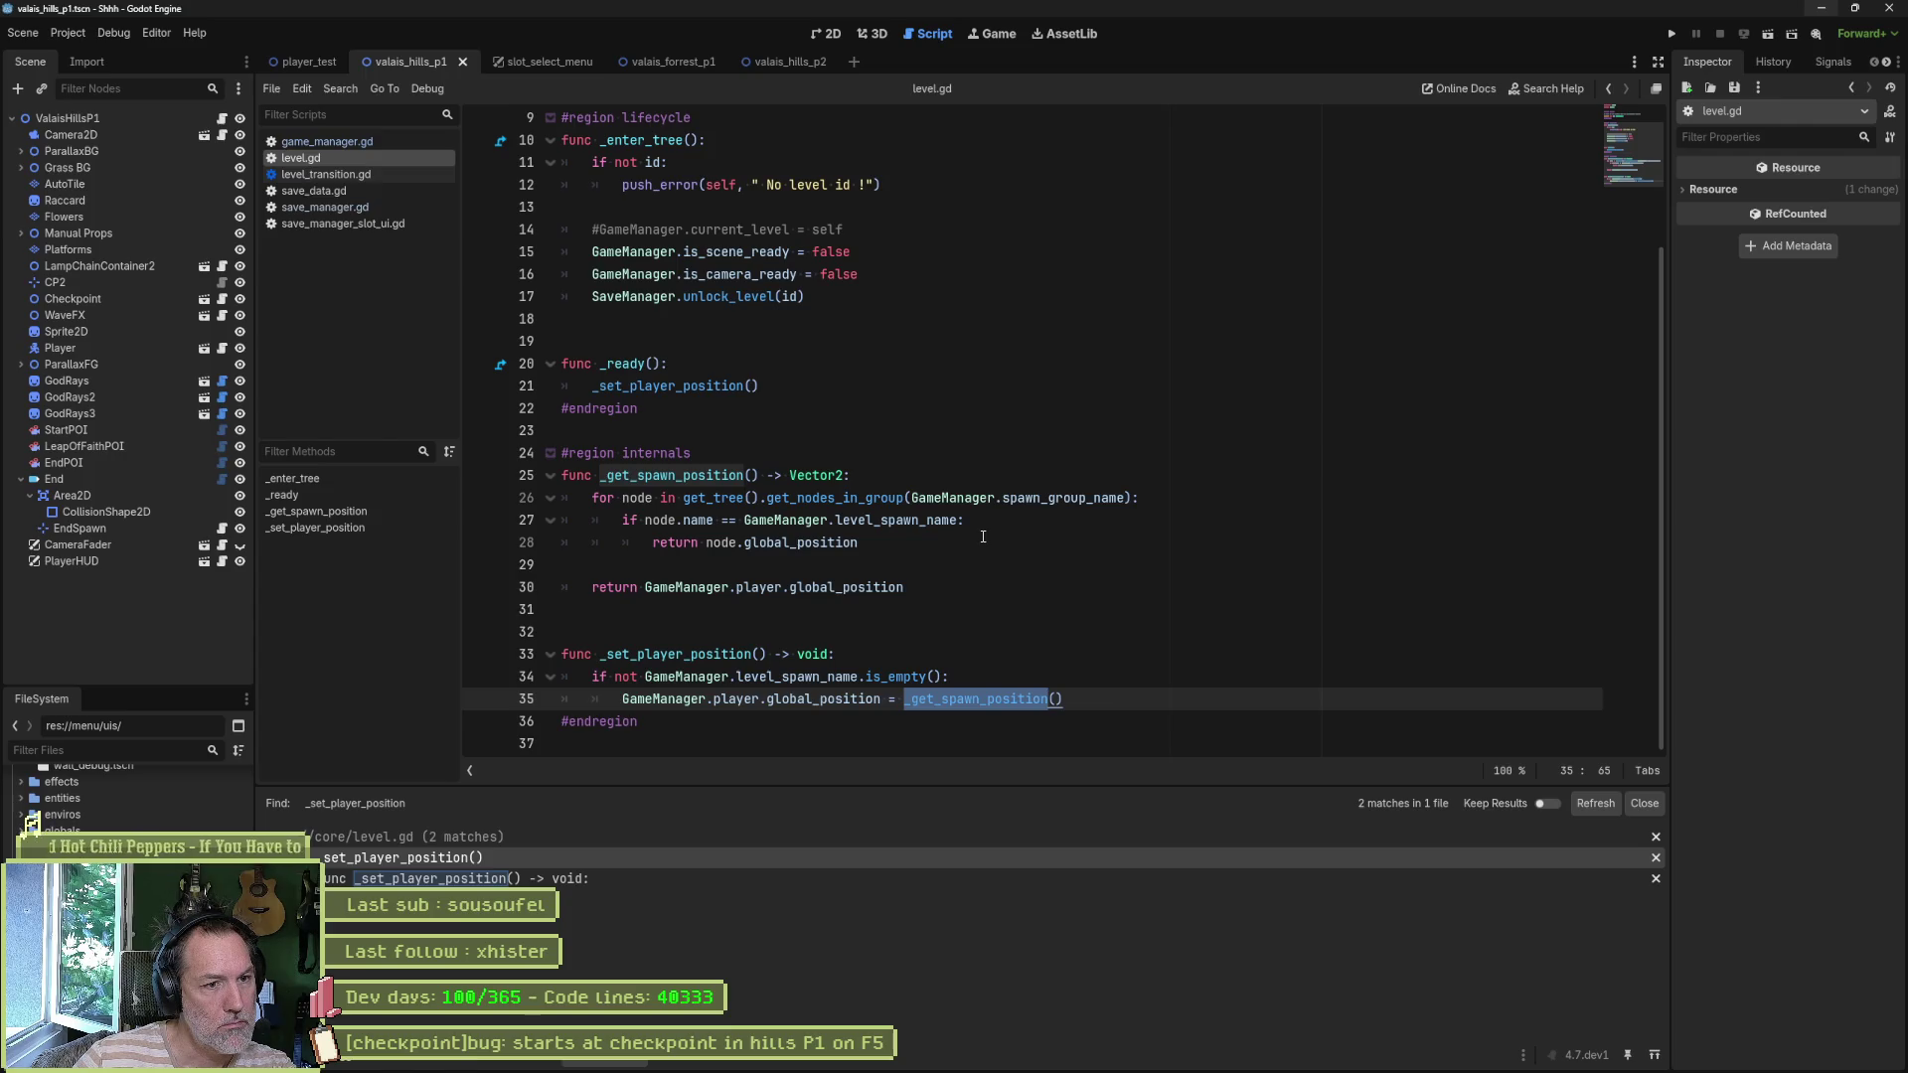
mouse_move(873, 538)
left_mouse_down()
mouse_move(616, 520)
mouse_move(592, 497)
left_mouse_up()
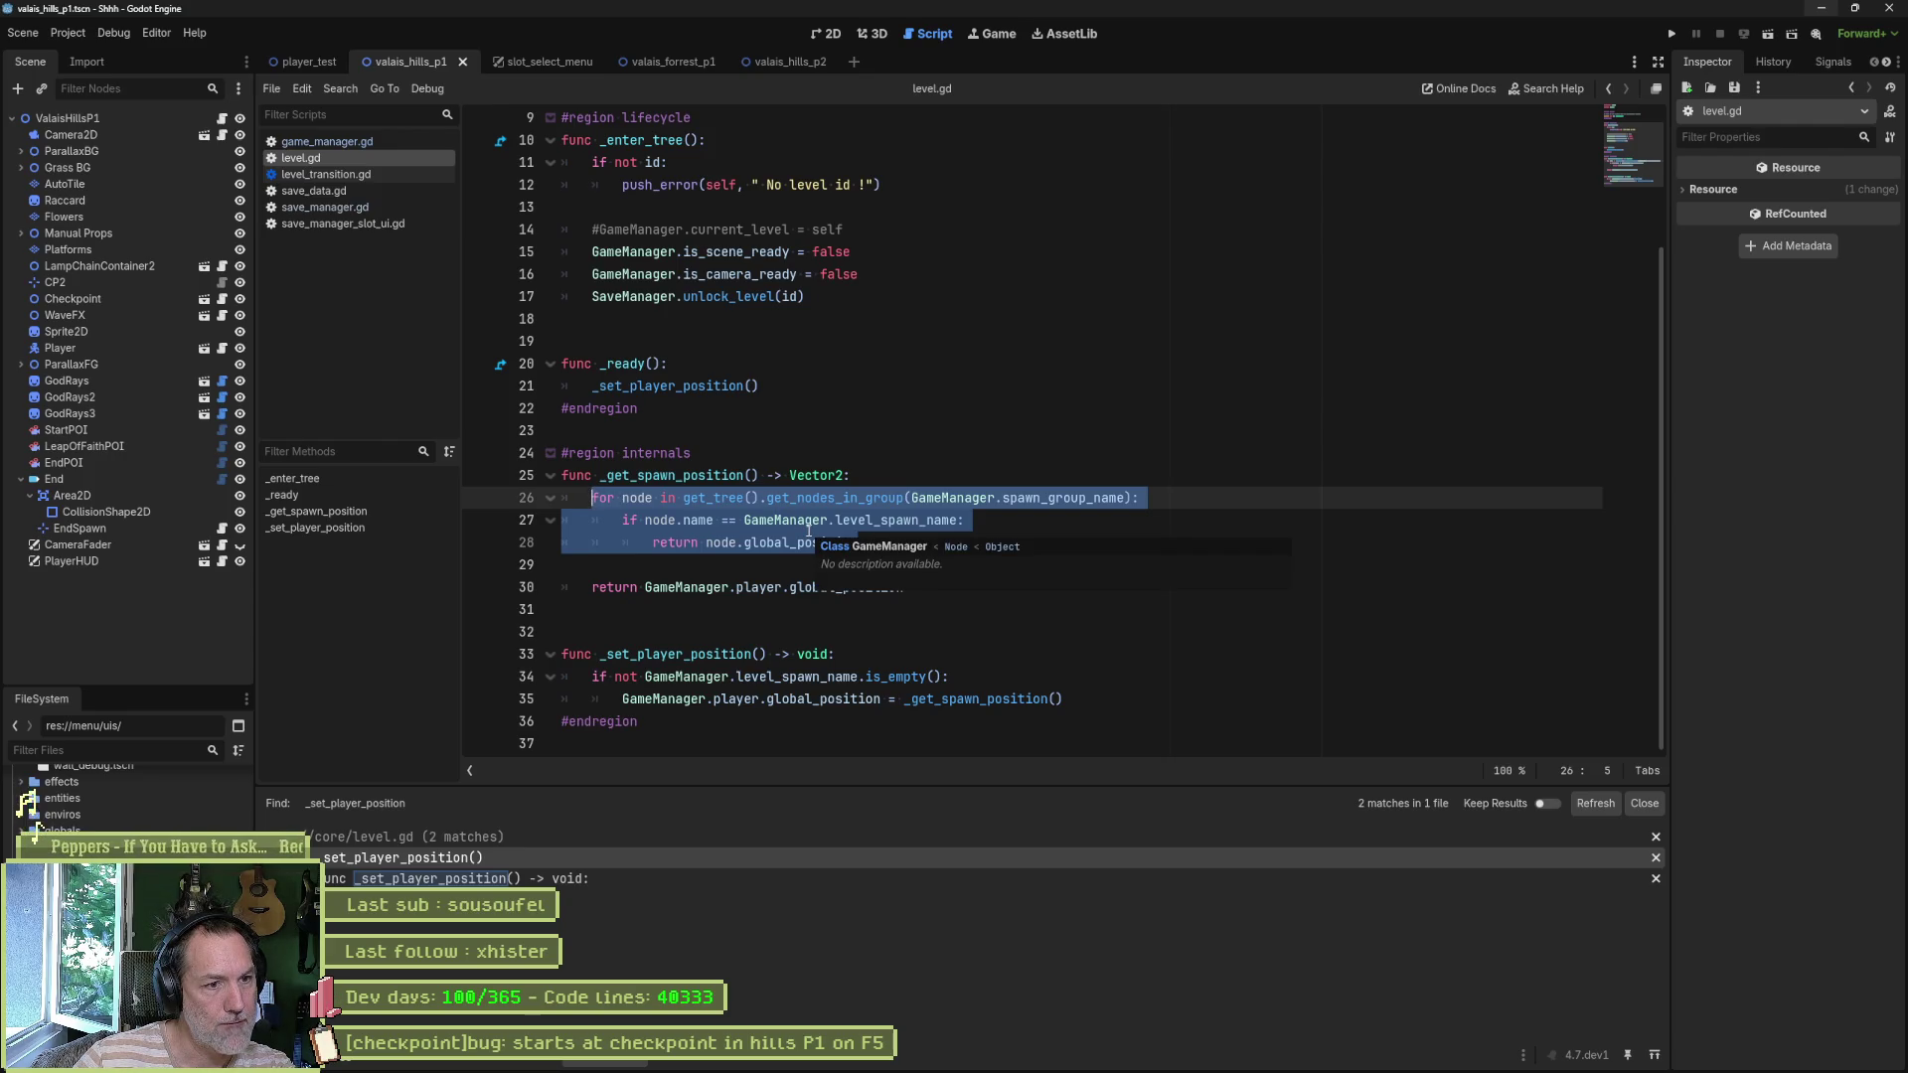
left_click(769, 542)
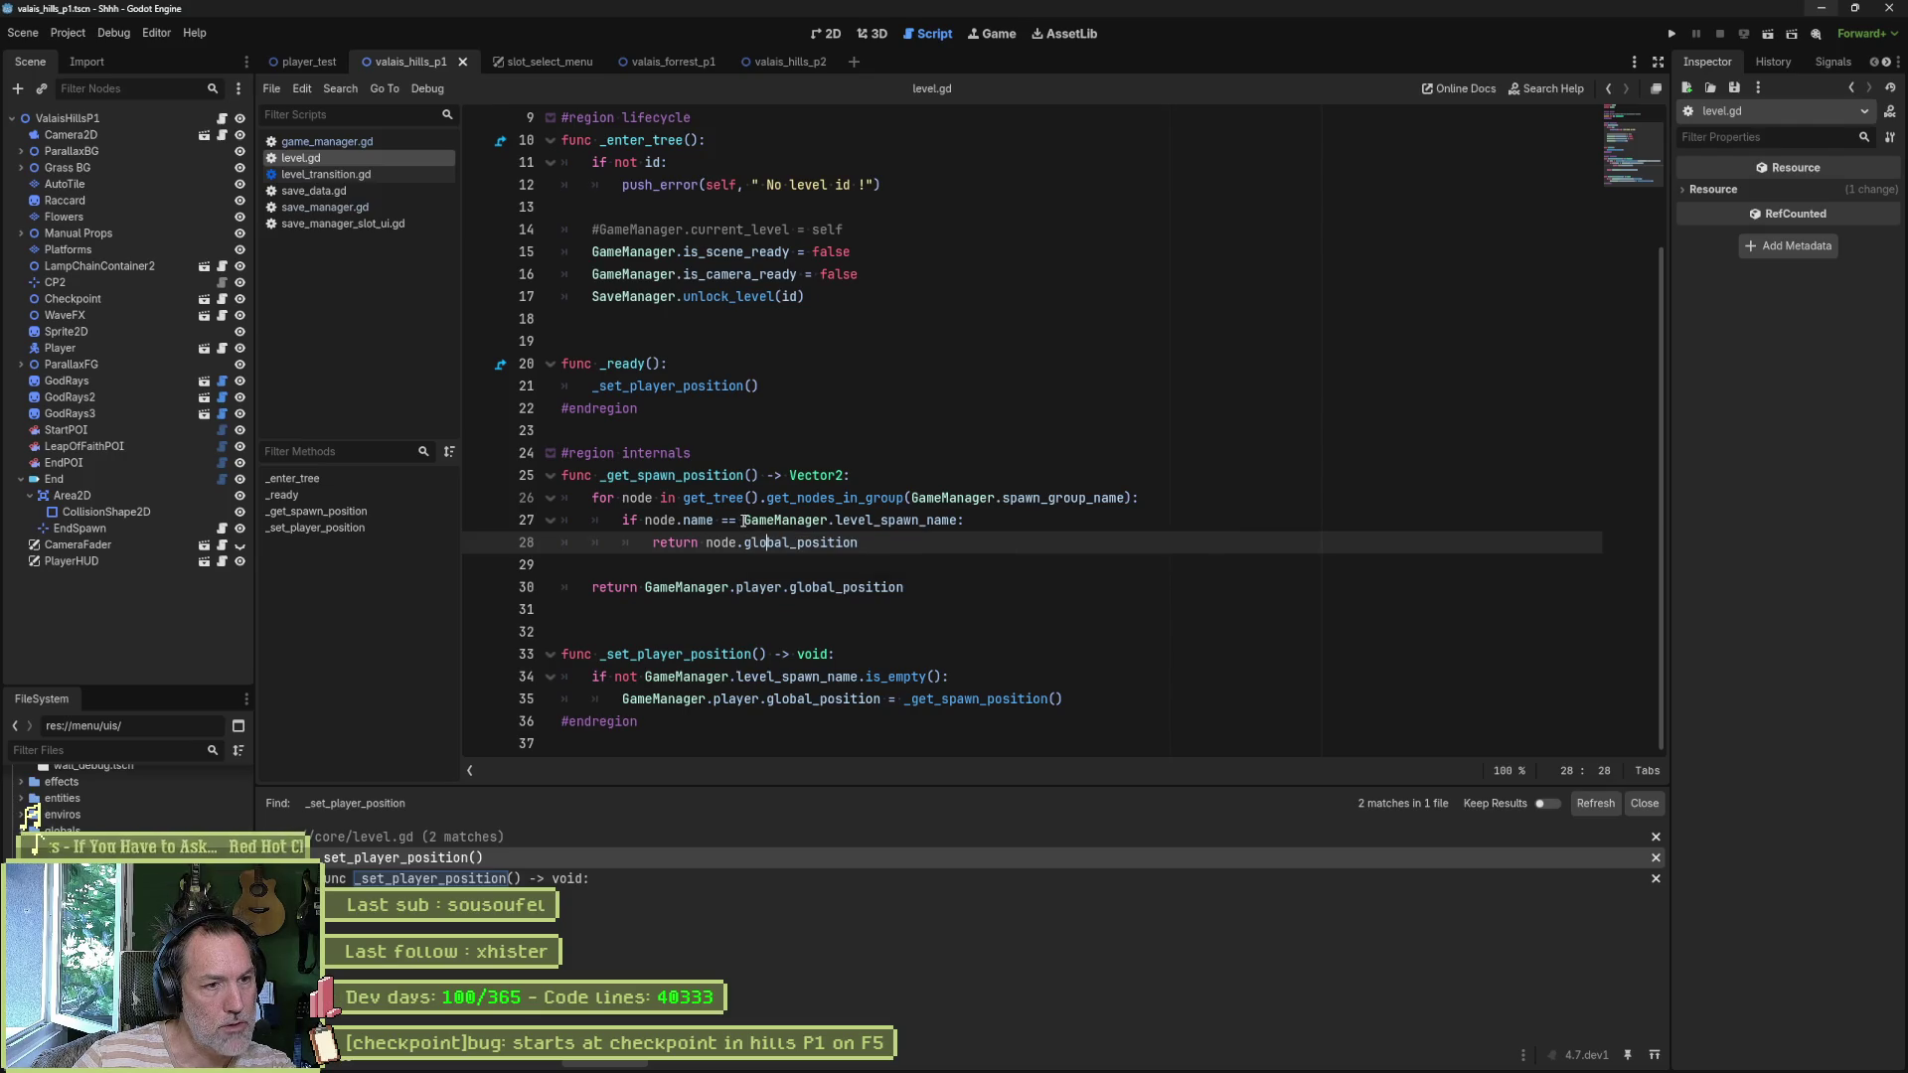
left_click_drag(743, 520, 965, 520)
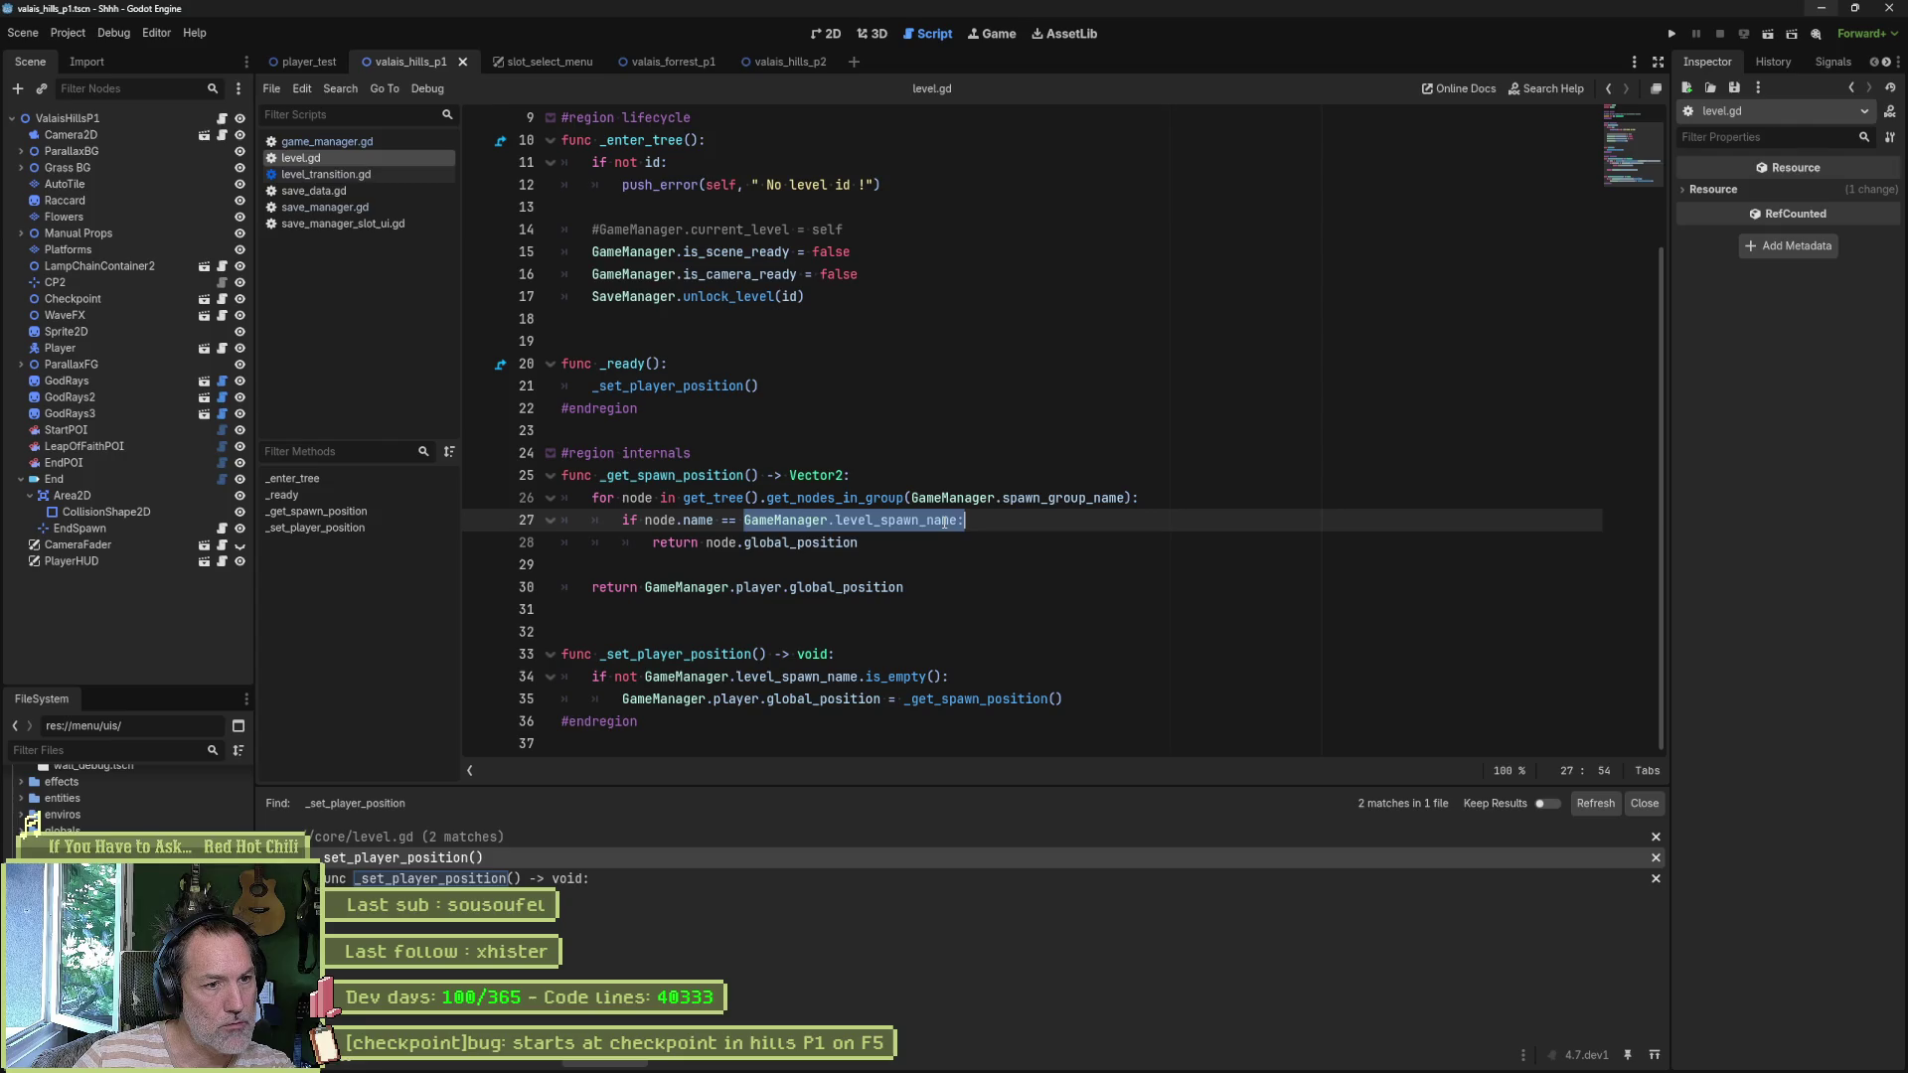
double_click(944, 519)
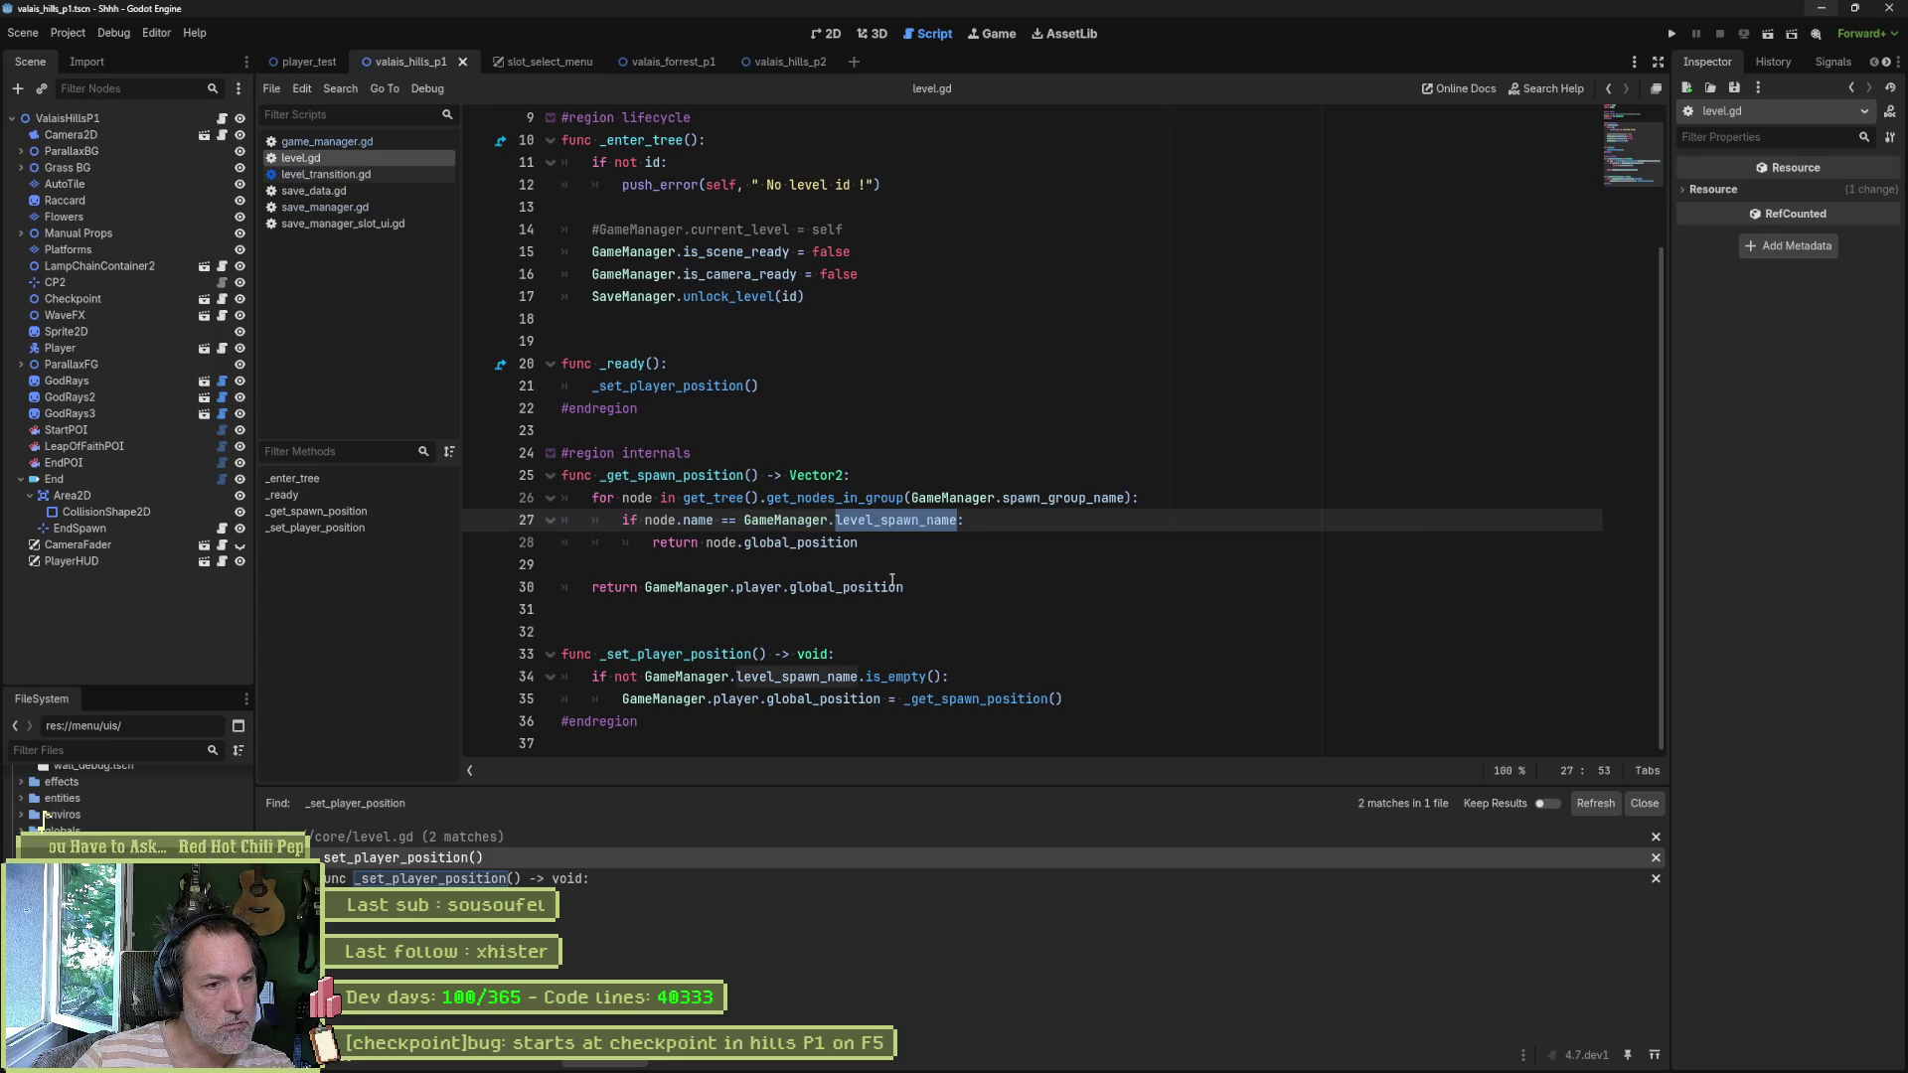
left_click_drag(904, 586, 592, 586)
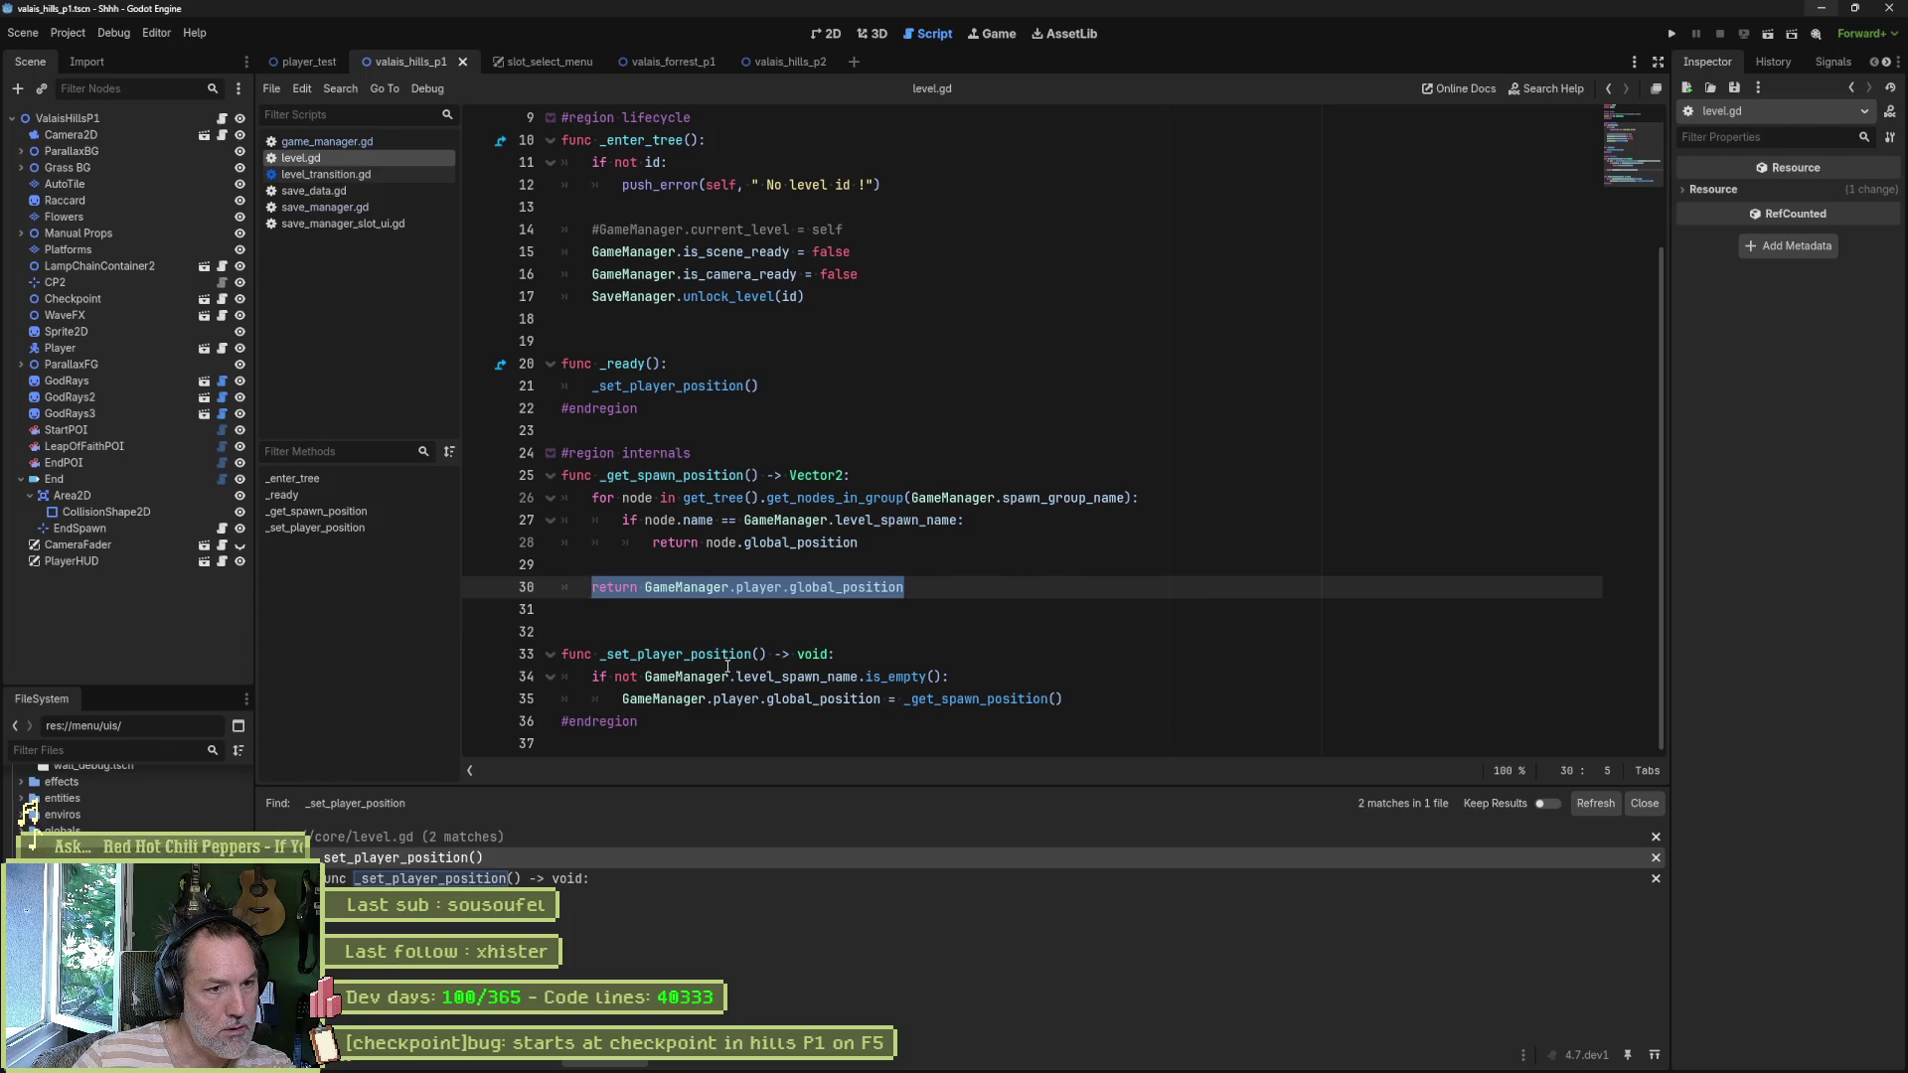
left_click_drag(964, 678, 593, 677)
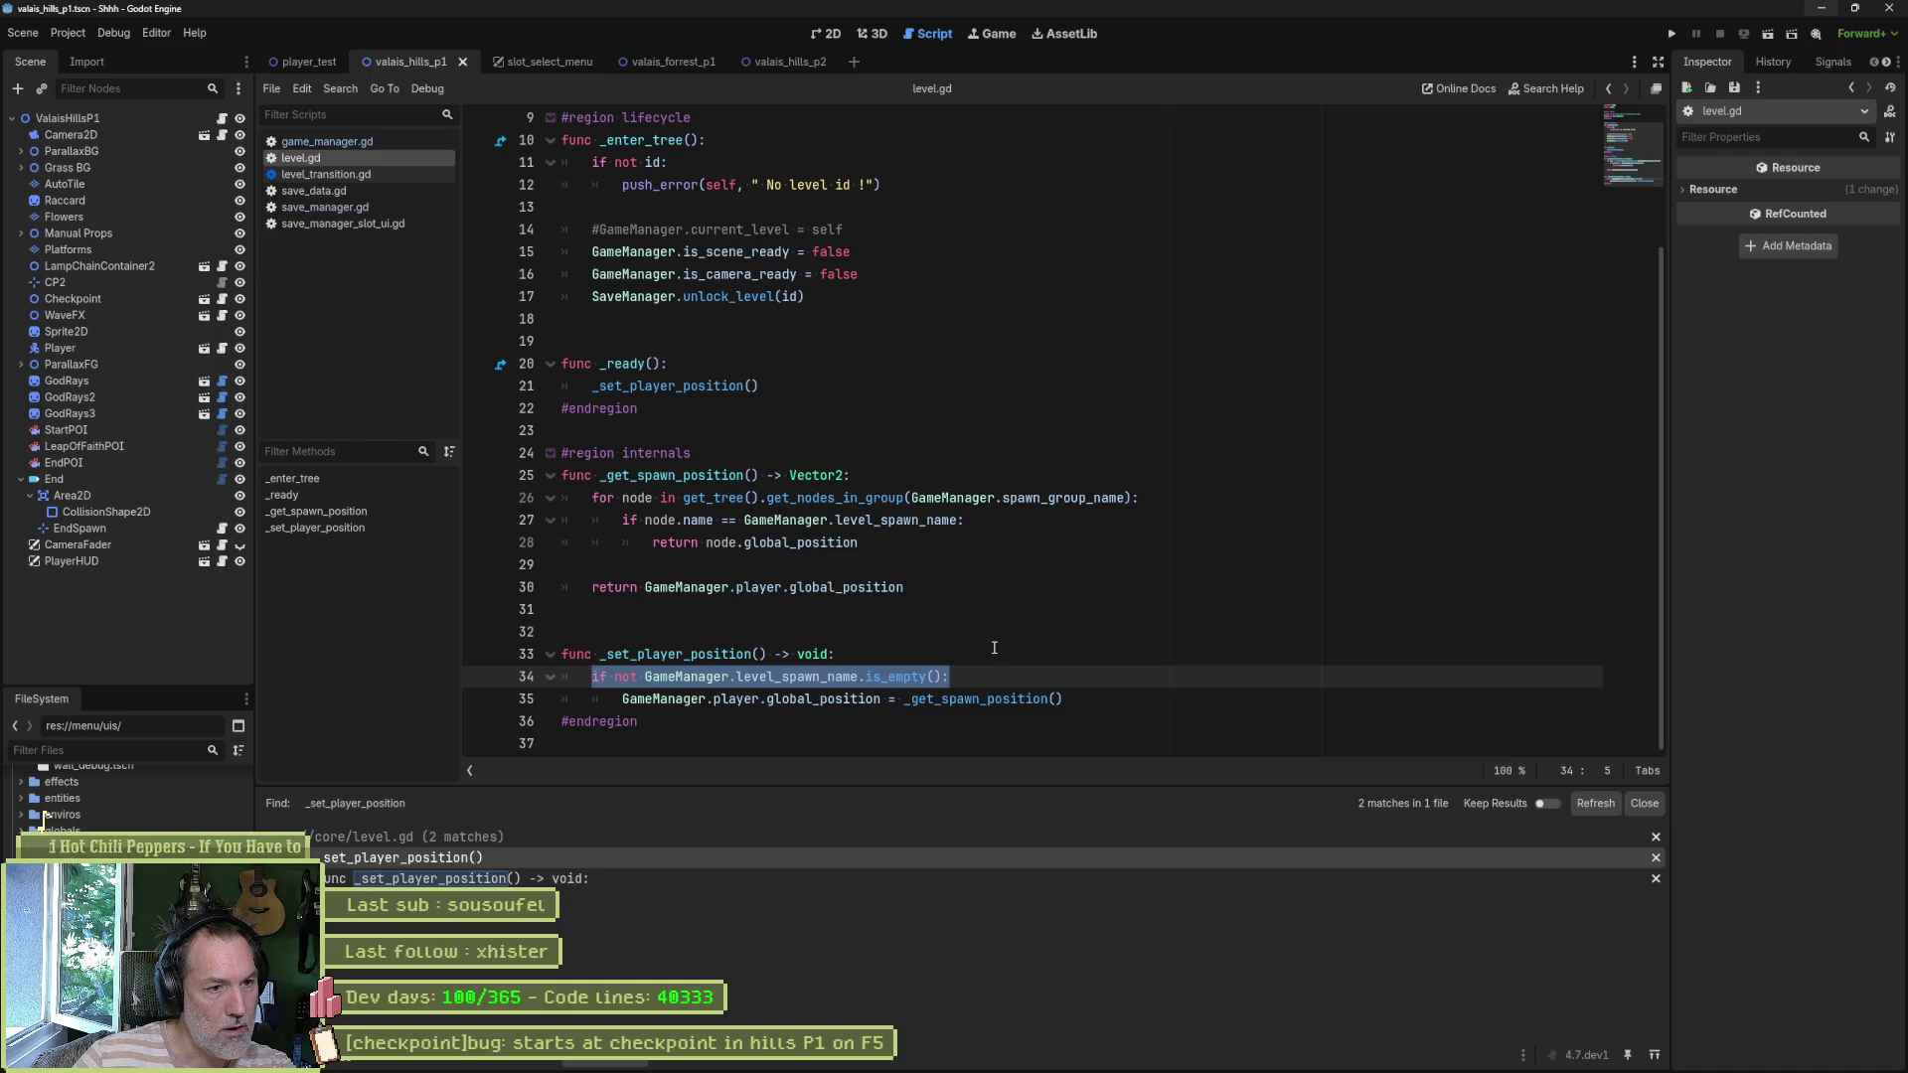
- Remove the empty spawn-name check in _set_player_position, dedent the assignment, and locate its call
left_click(904, 678)
key("ctrl+shift+k")
key("shift+Tab")
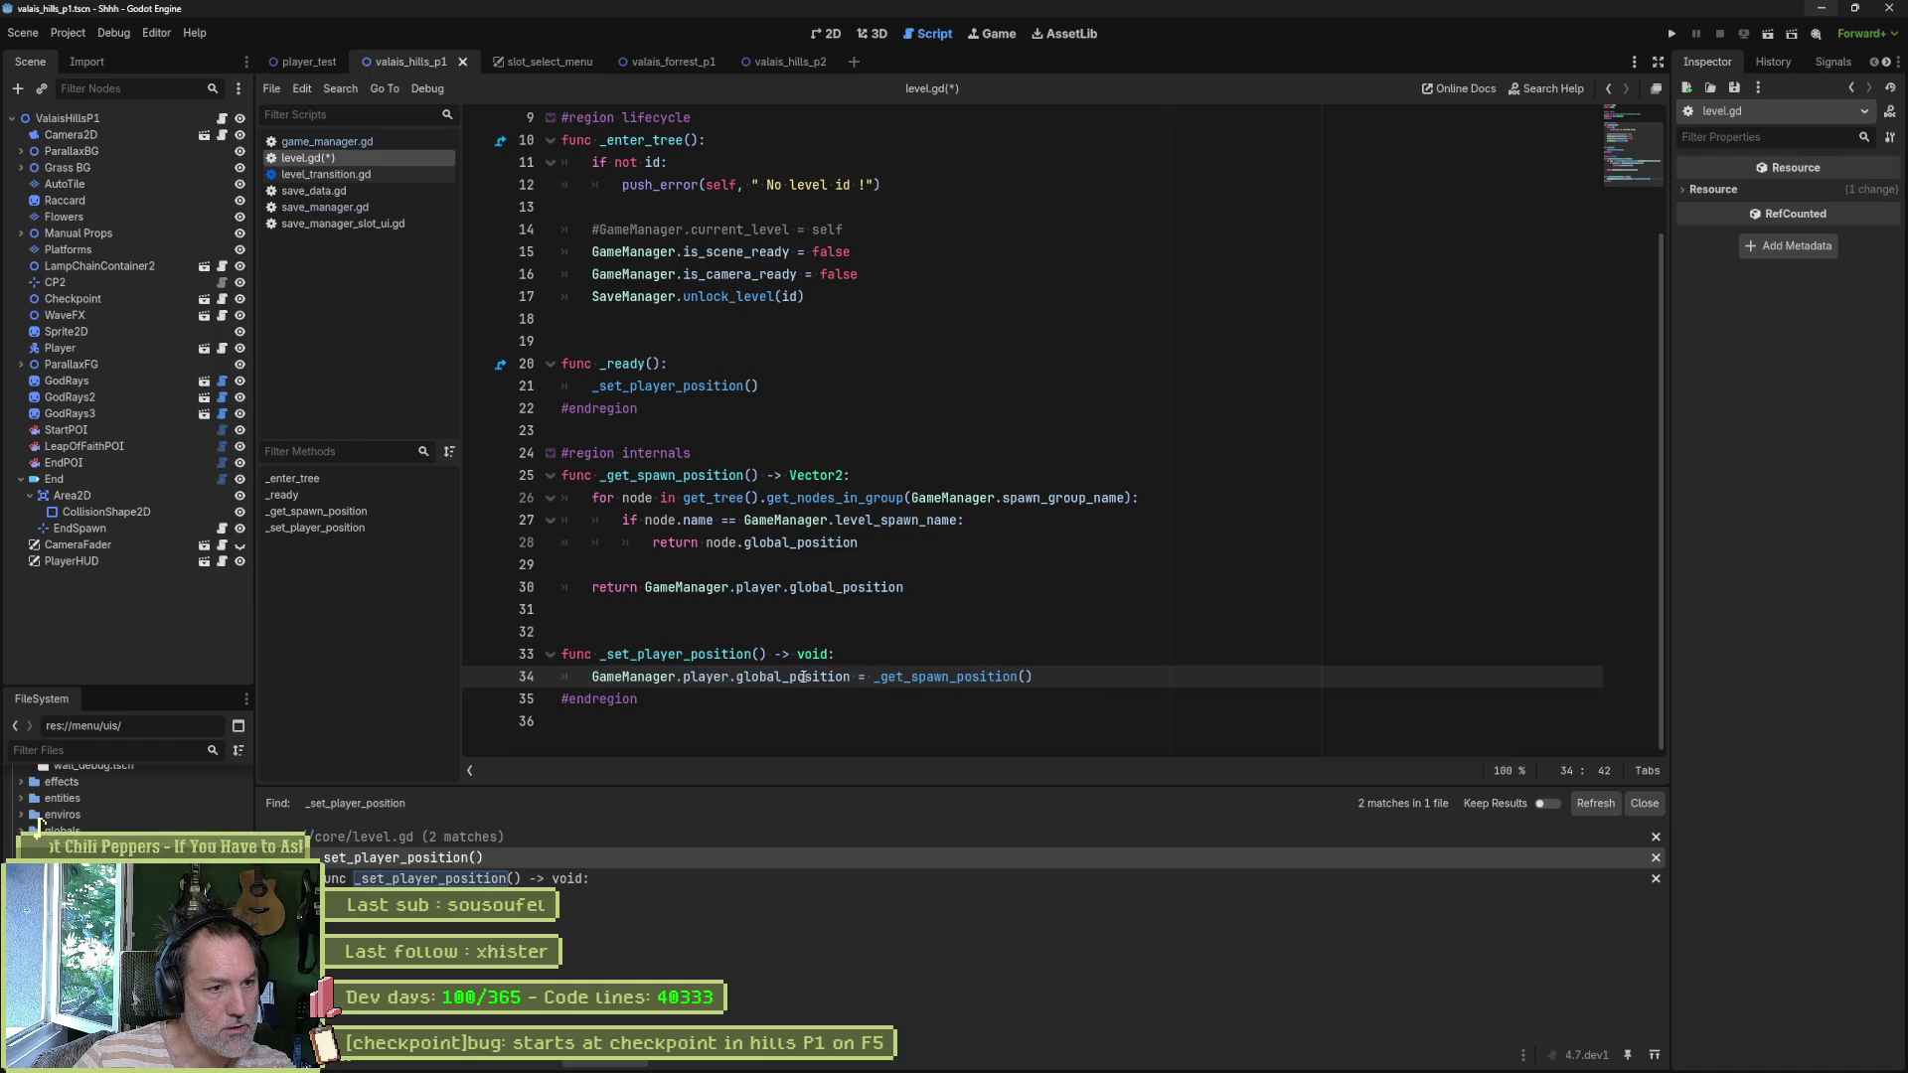
double_click(708, 654)
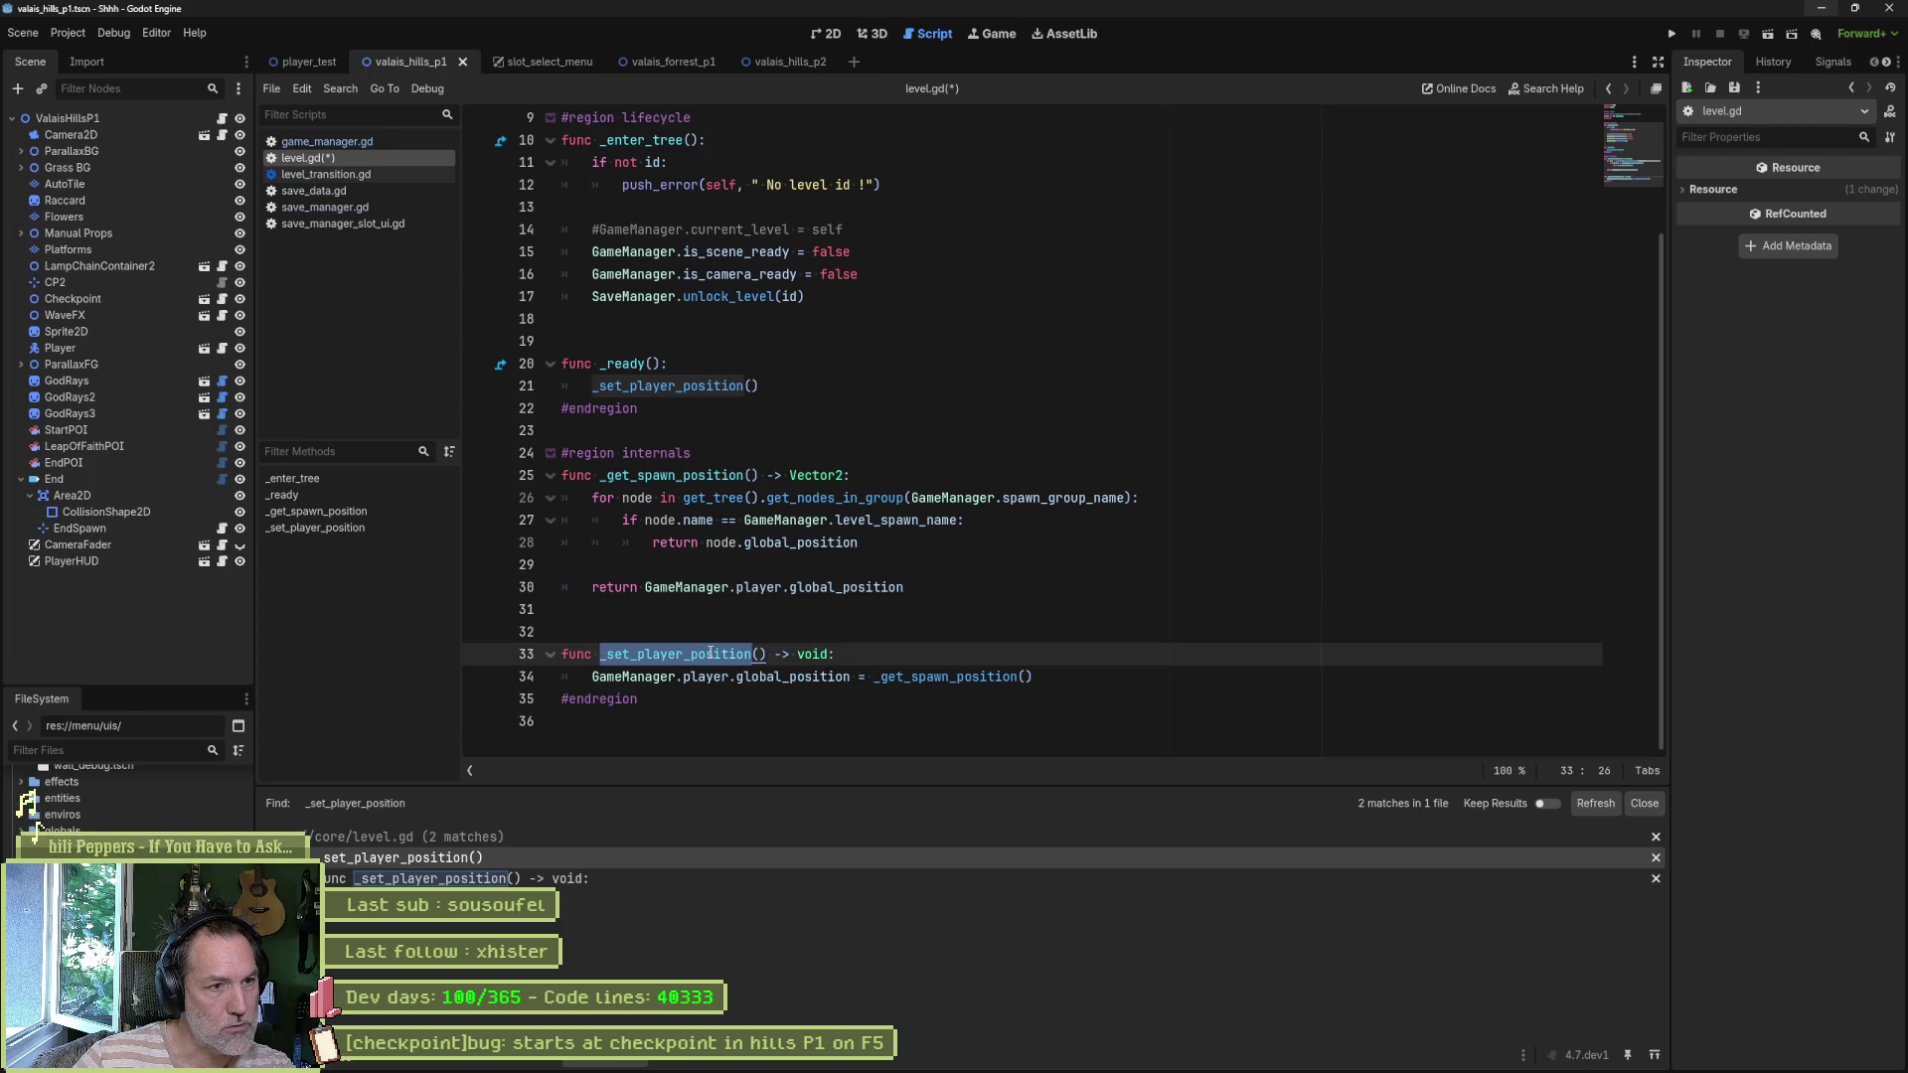
key("ctrl+shift+f")
key("Return")
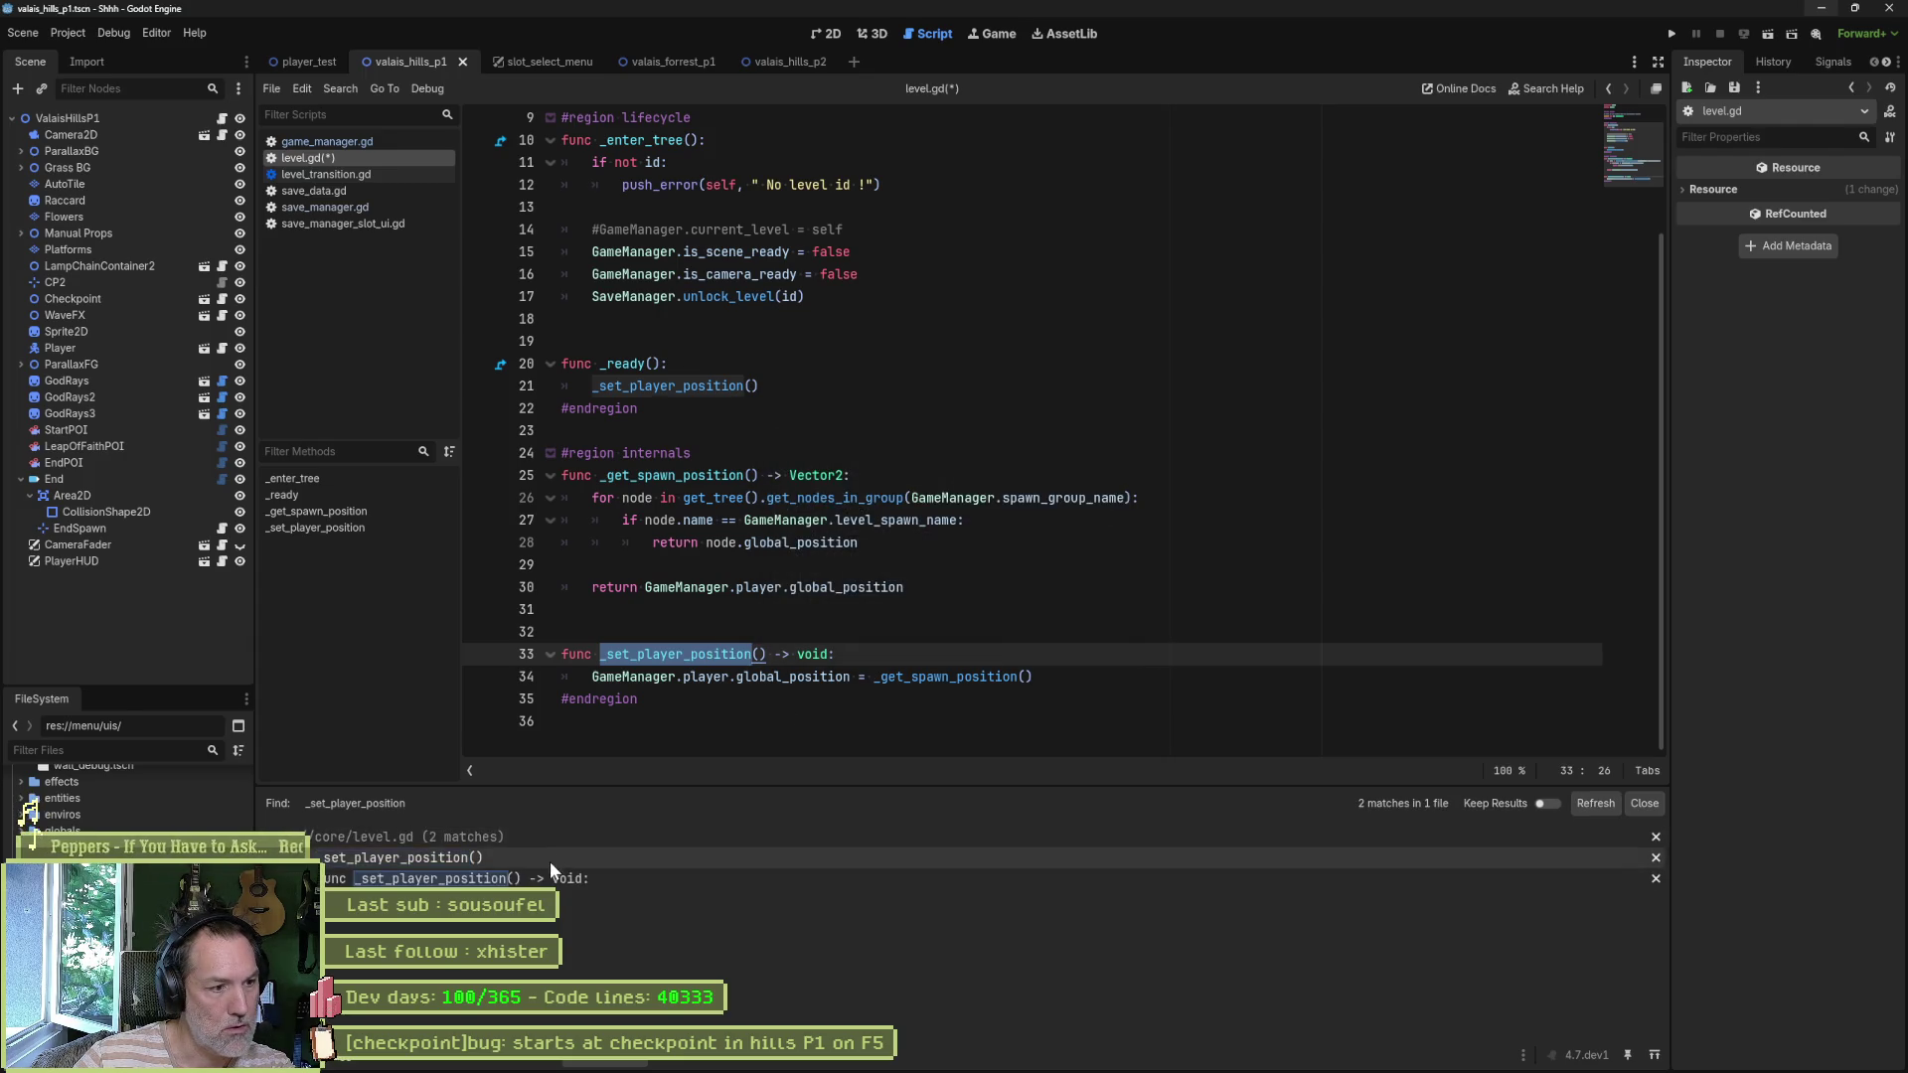
left_click(679, 391)
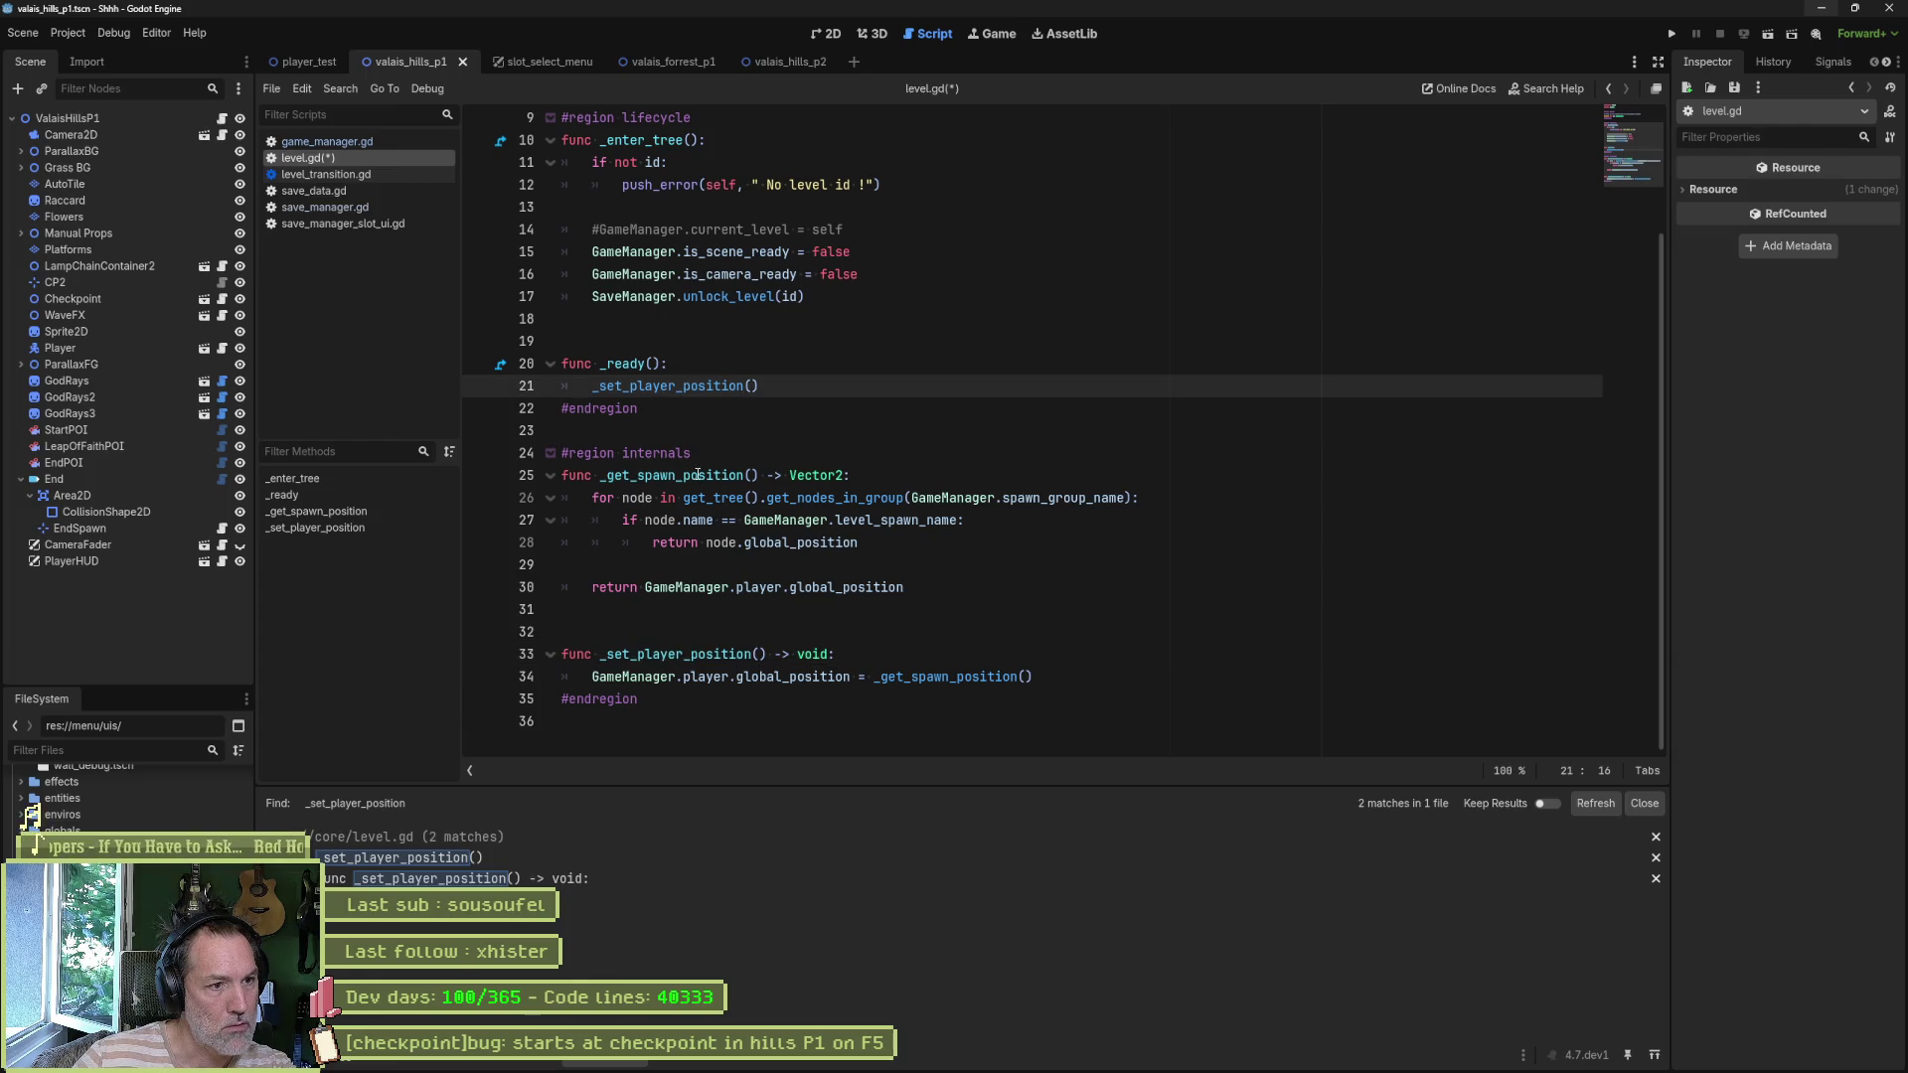
left_click(599, 475)
- Rename the line 25 function to _set_spawn_position and search the project for it
left_click_drag(599, 475, 762, 481)
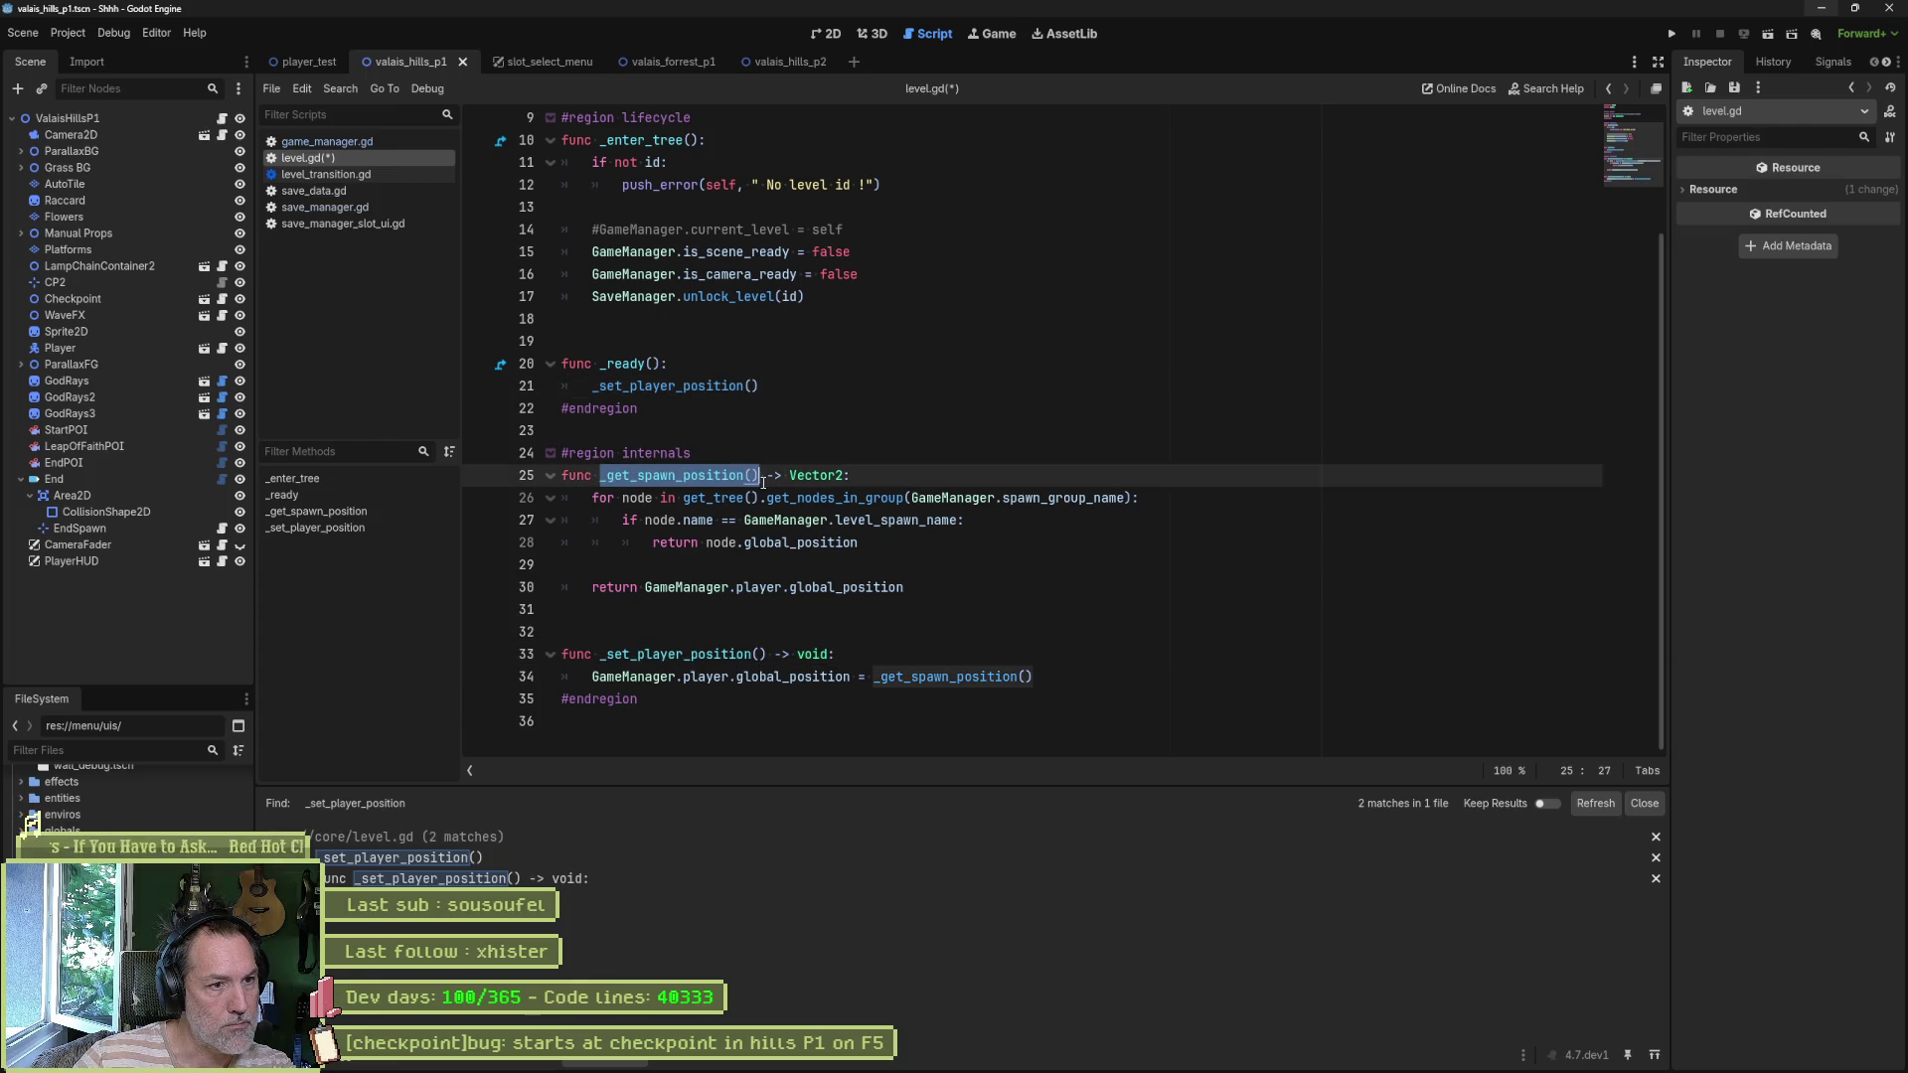
left_click(614, 475)
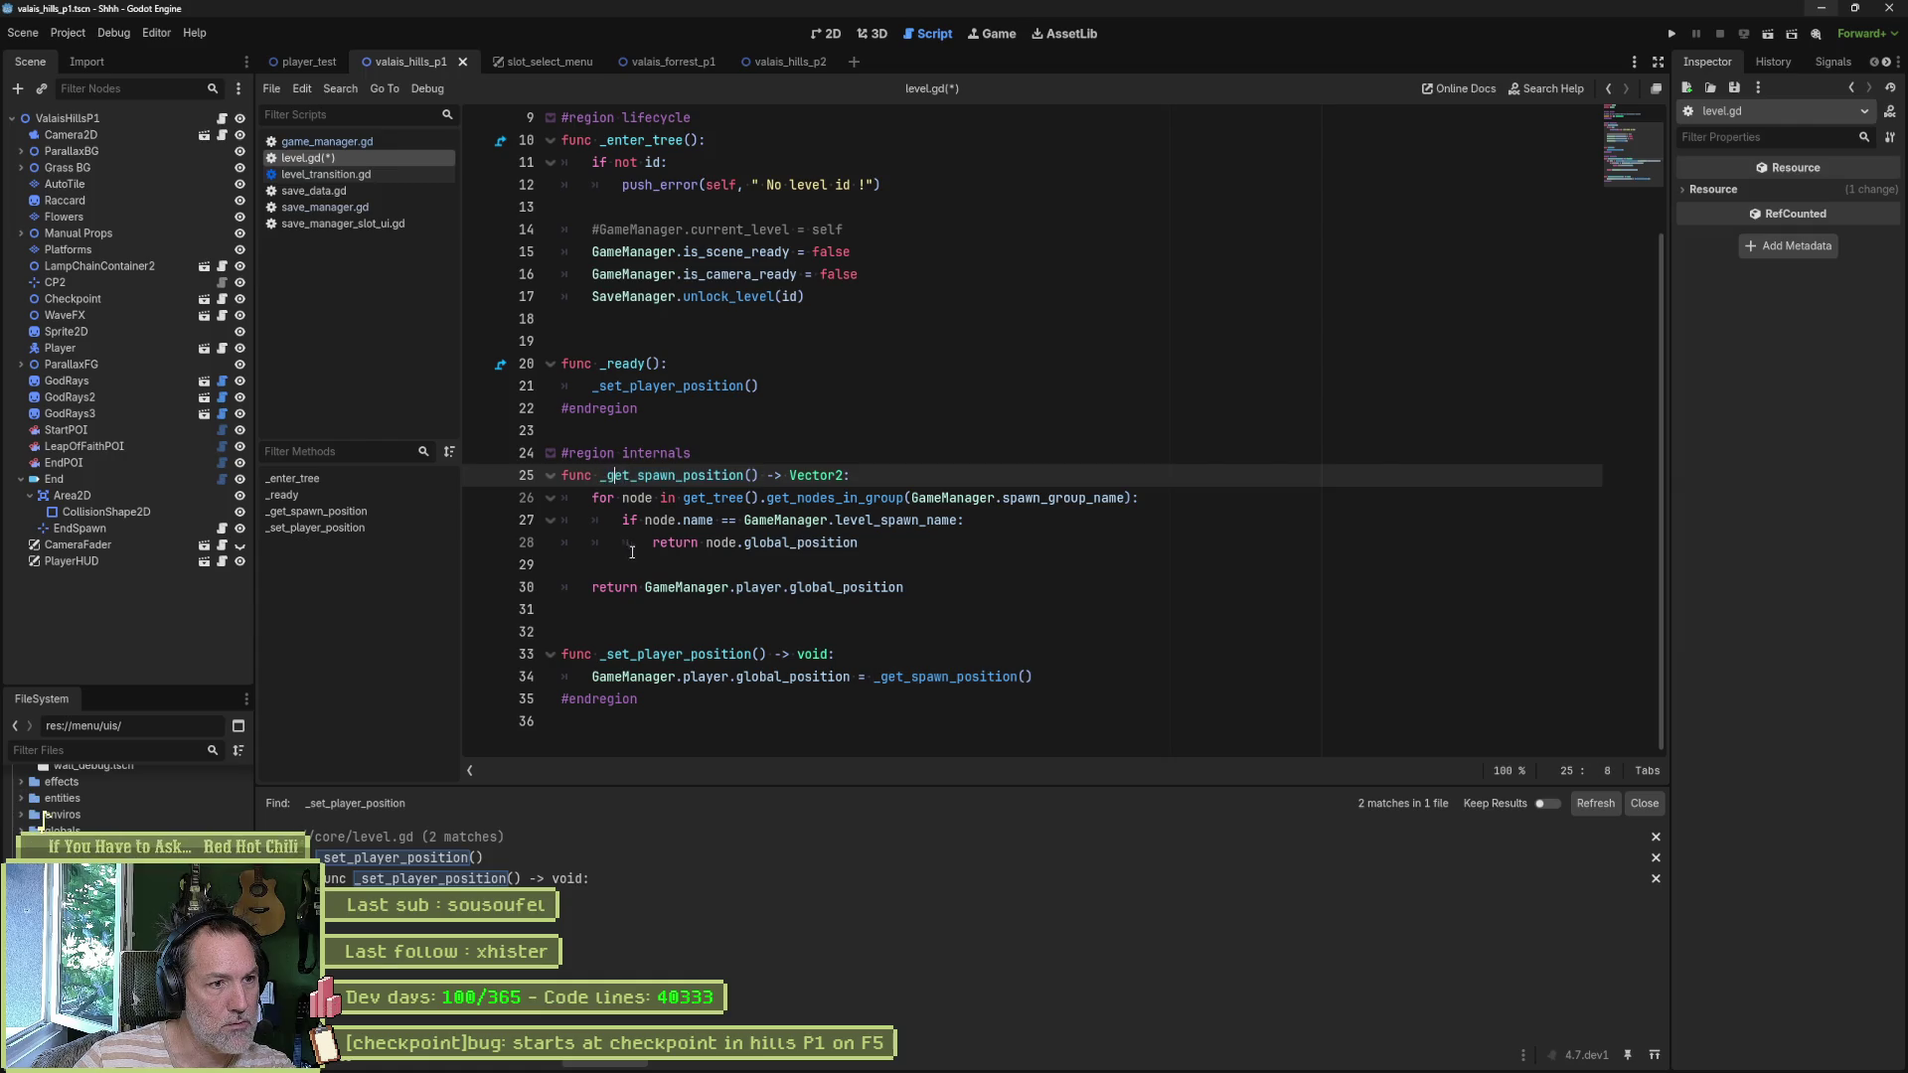
key("BackSpace")
type("s")
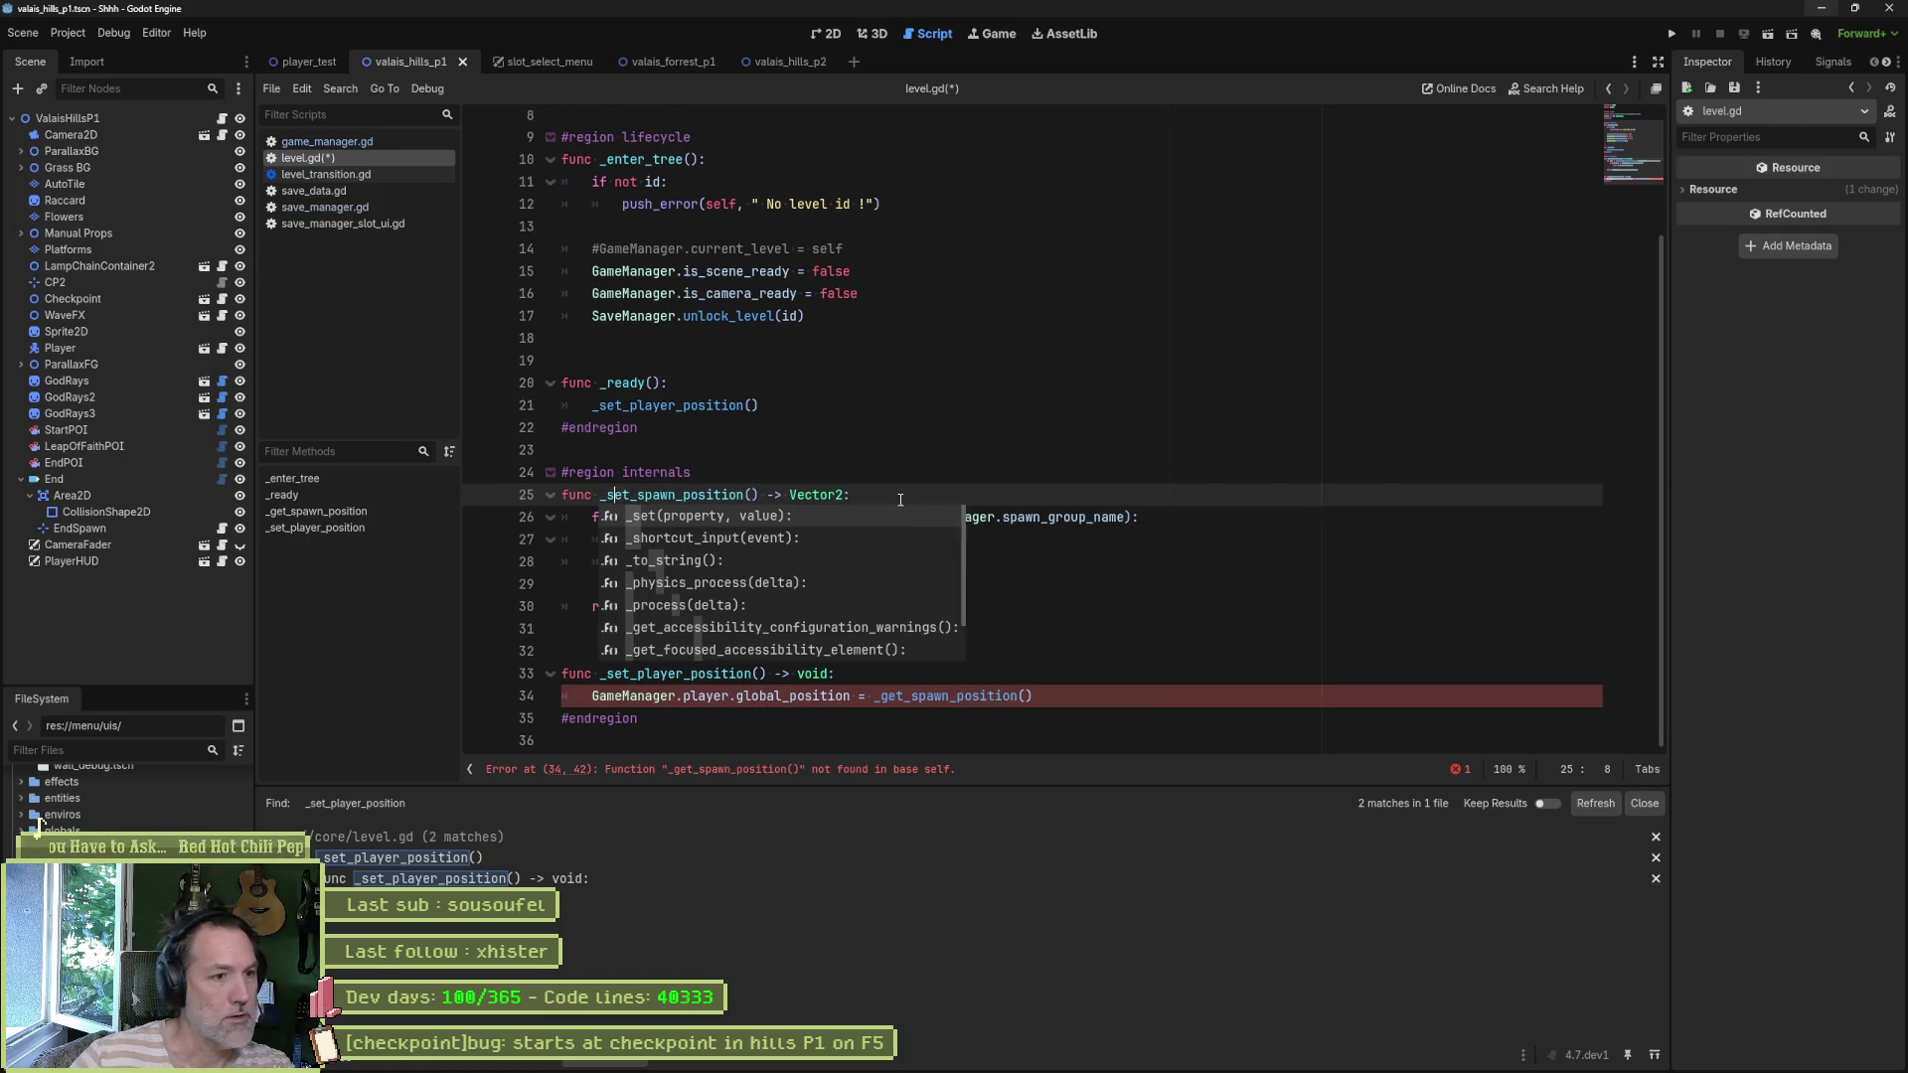
left_click(735, 608)
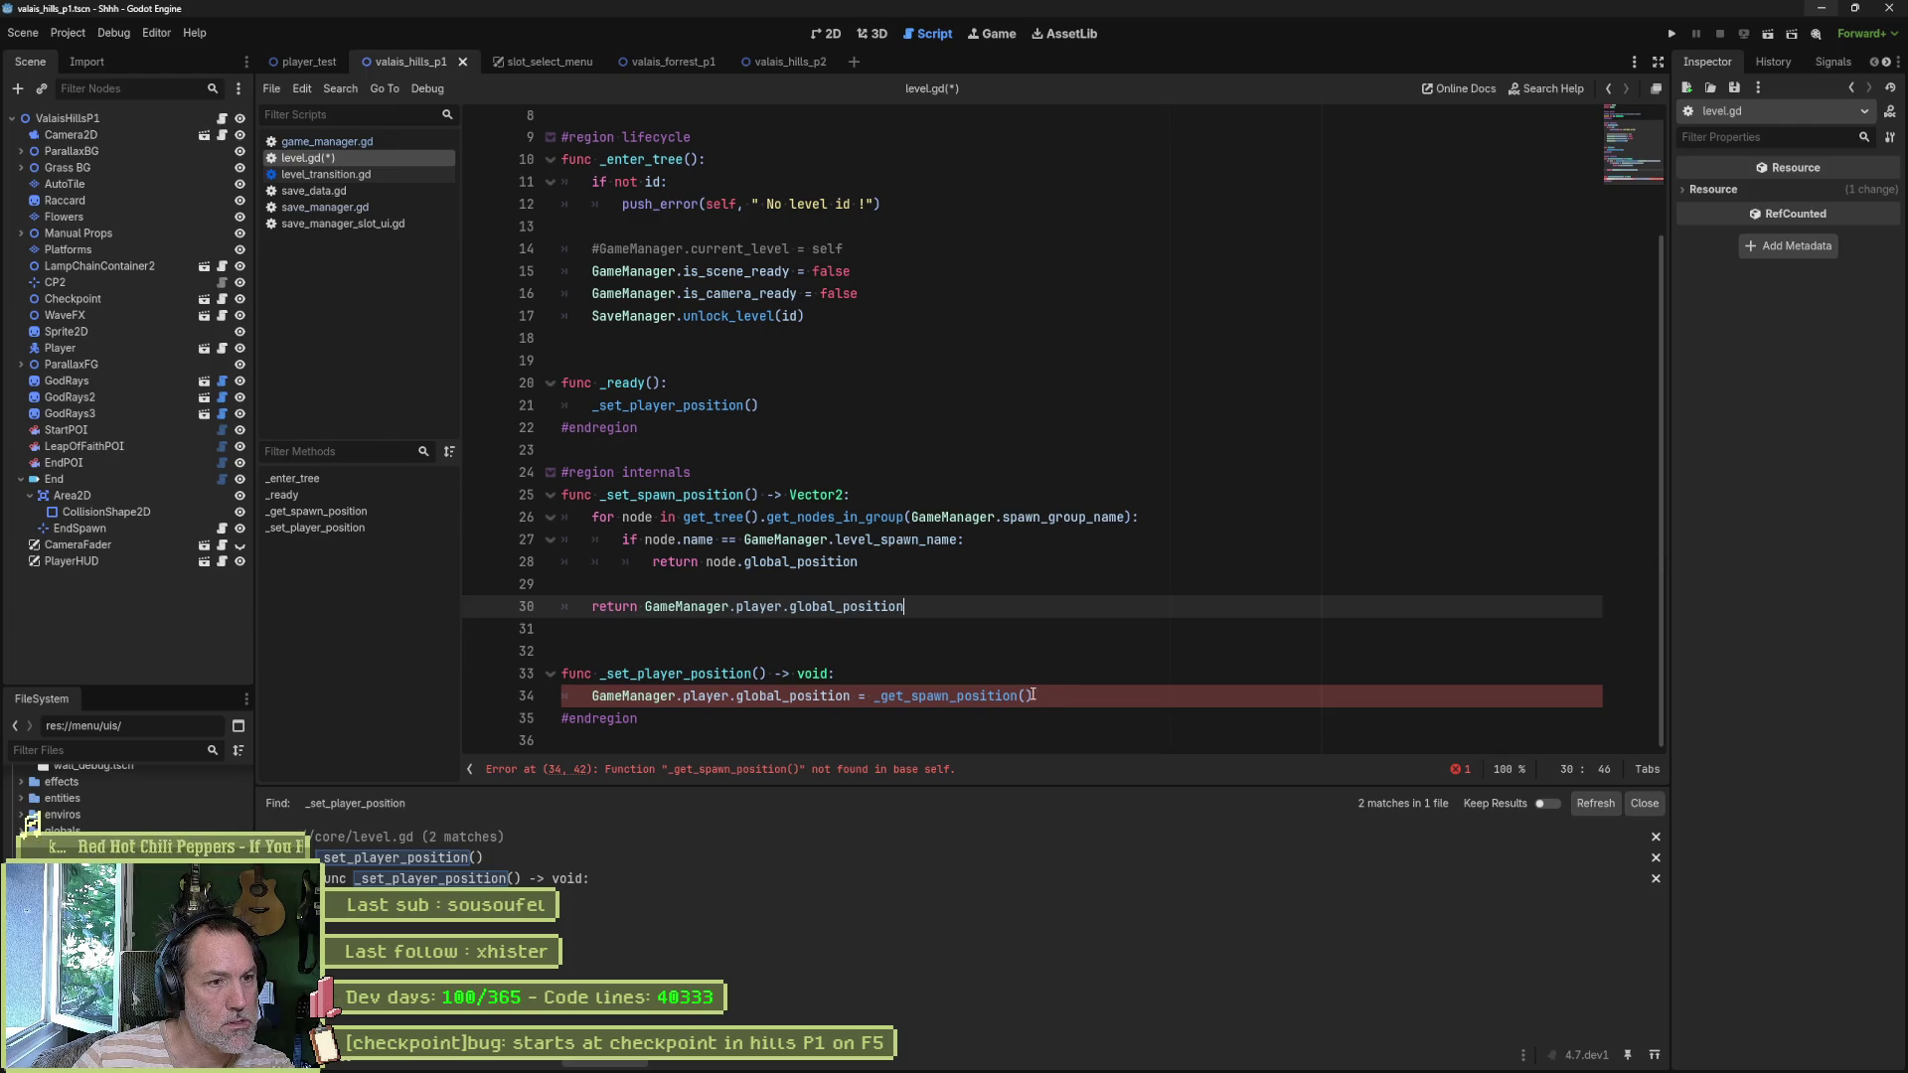
left_click(815, 495)
double_click(694, 495)
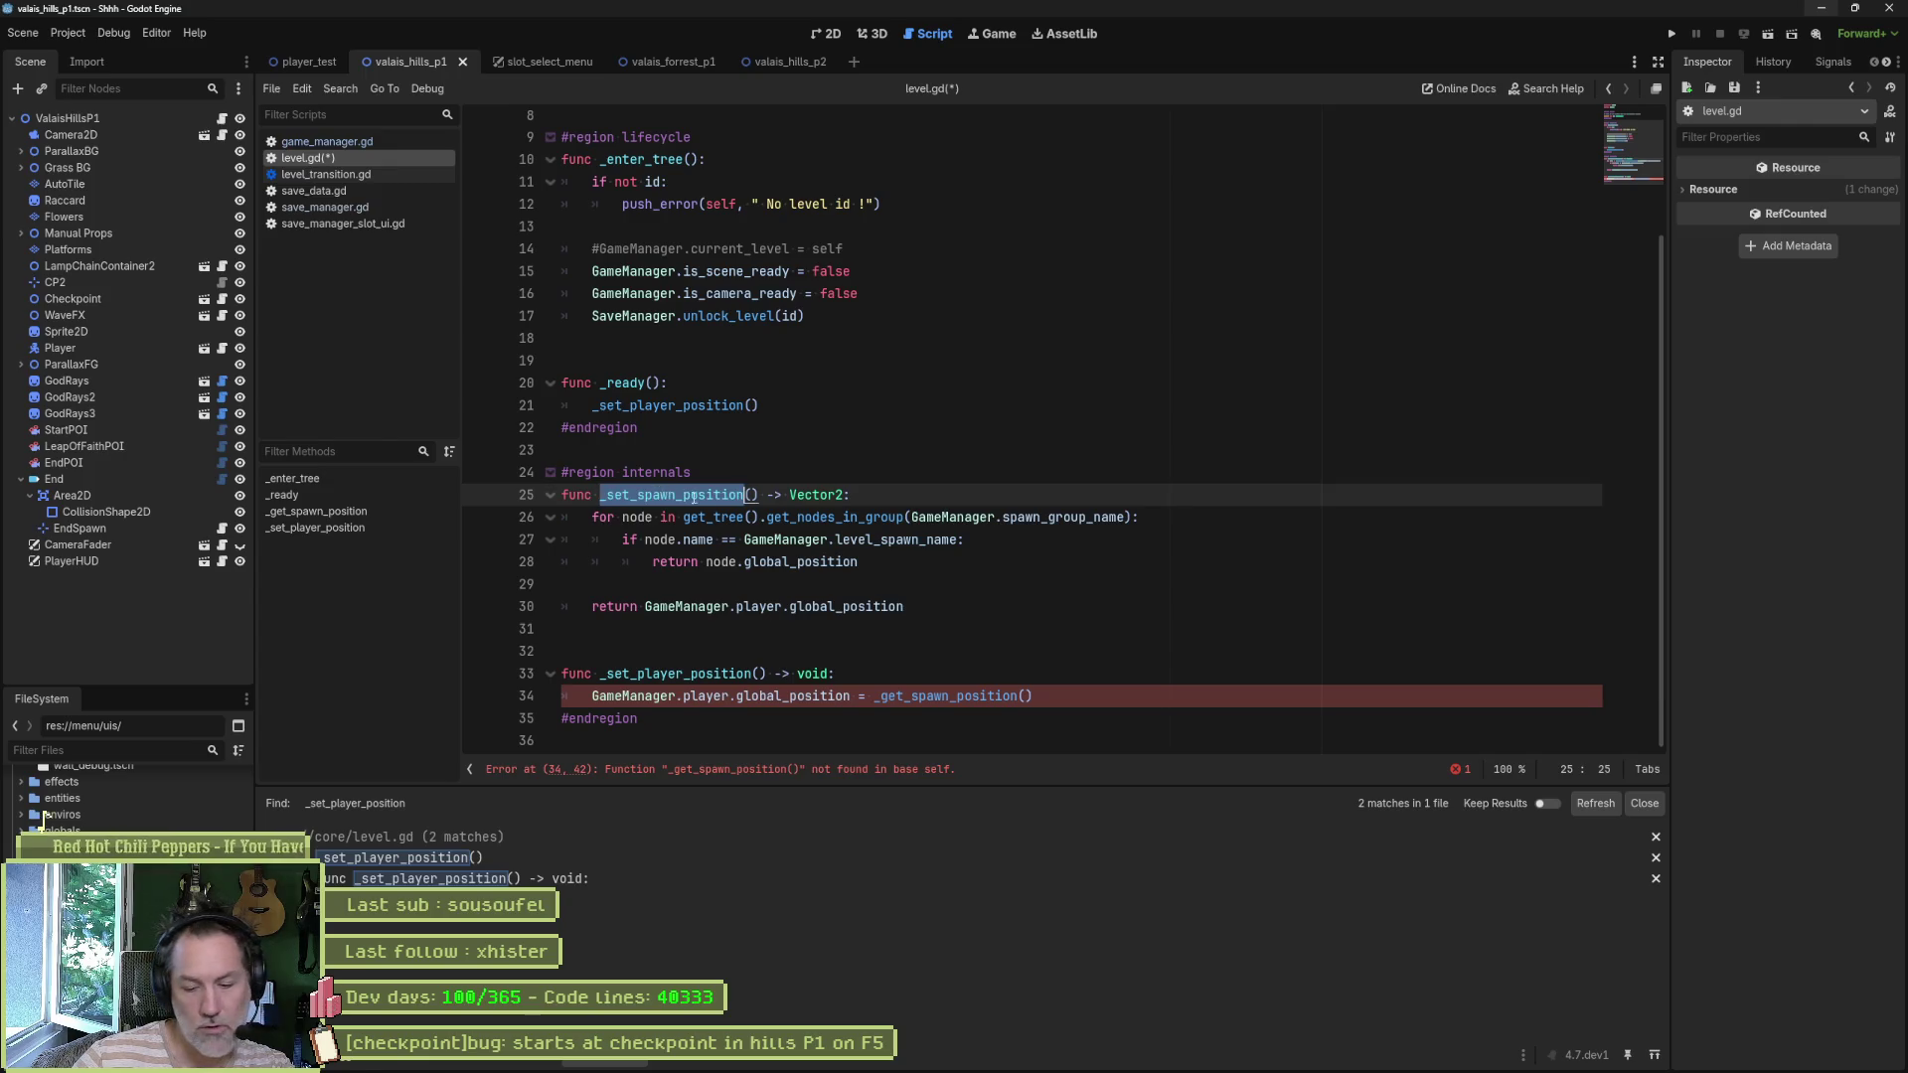
key("ctrl+shift+f")
left_click(945, 609)
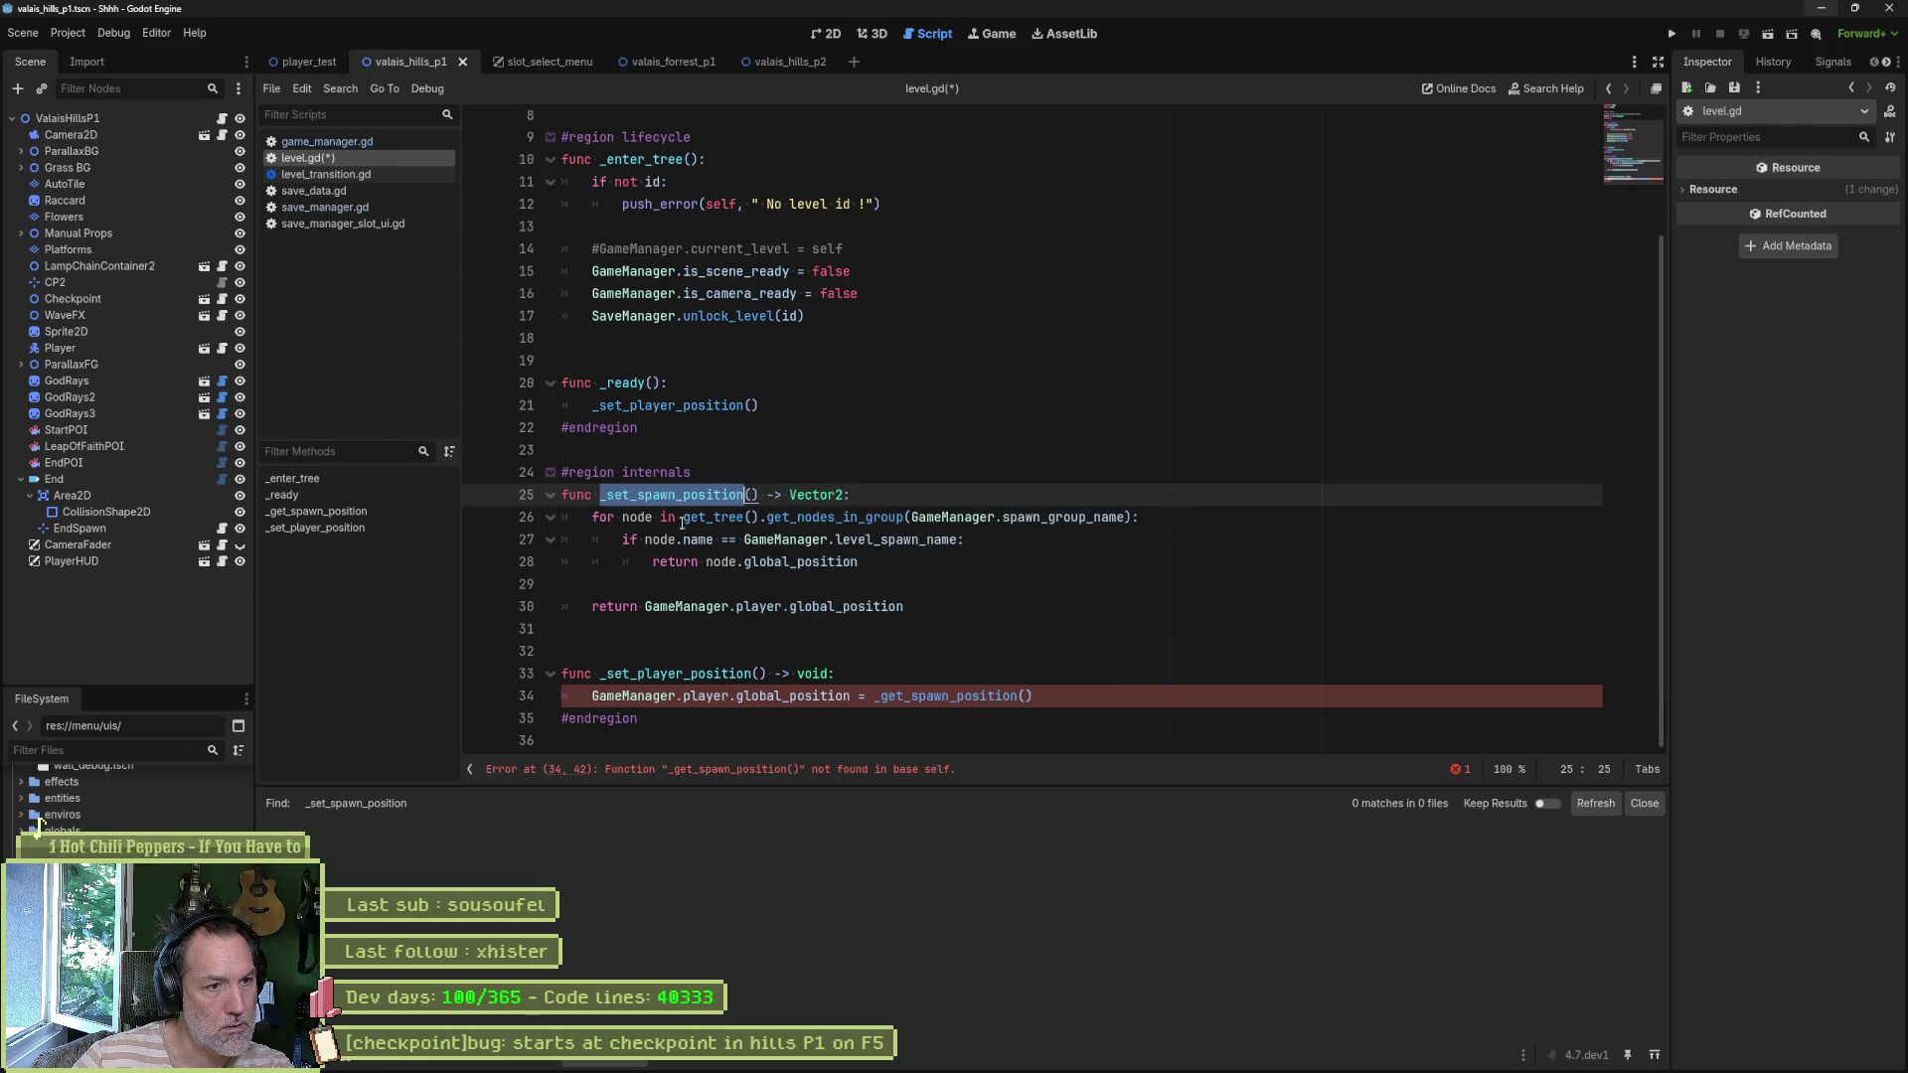
- Rename it back to _get_spawn_position and search the project for its two uses
key("Left")
key("Right")
key("Delete")
type("g")
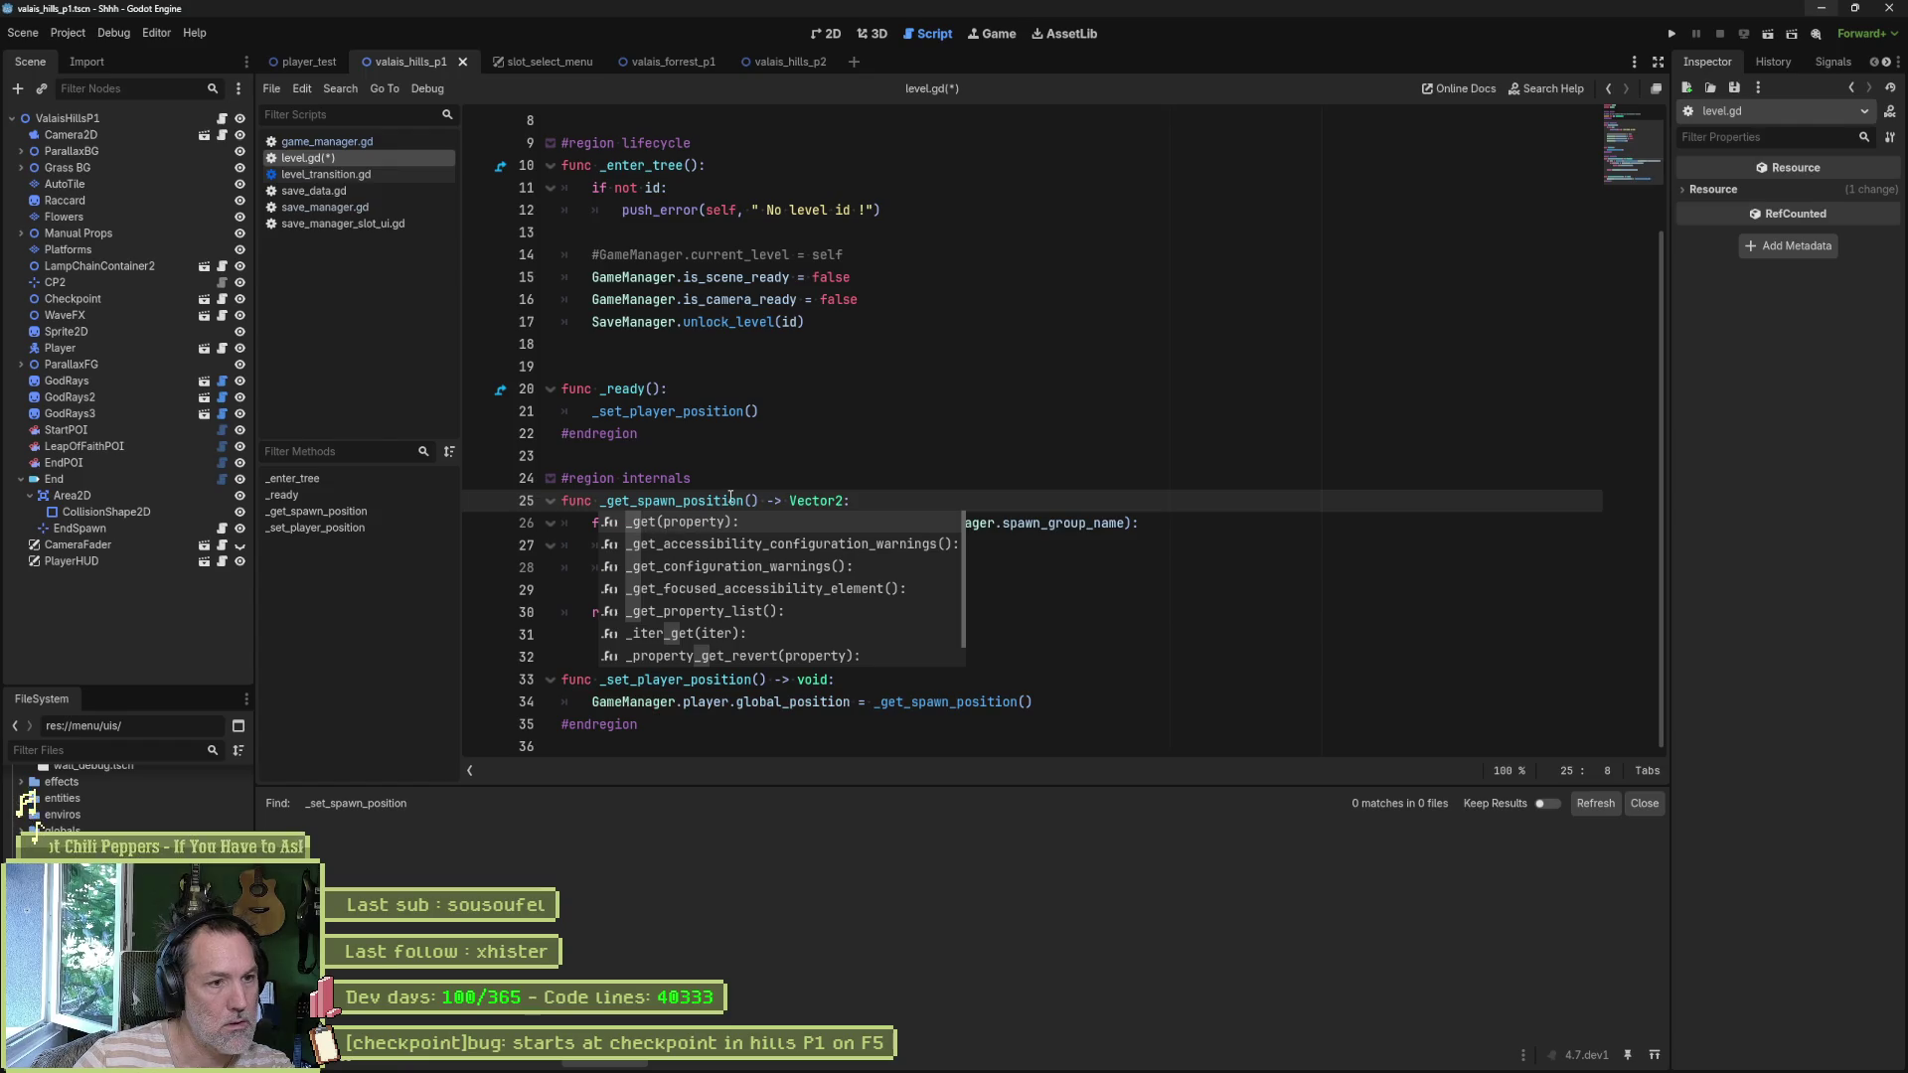
double_click(730, 496)
key("ctrl+shift+f")
left_click(945, 609)
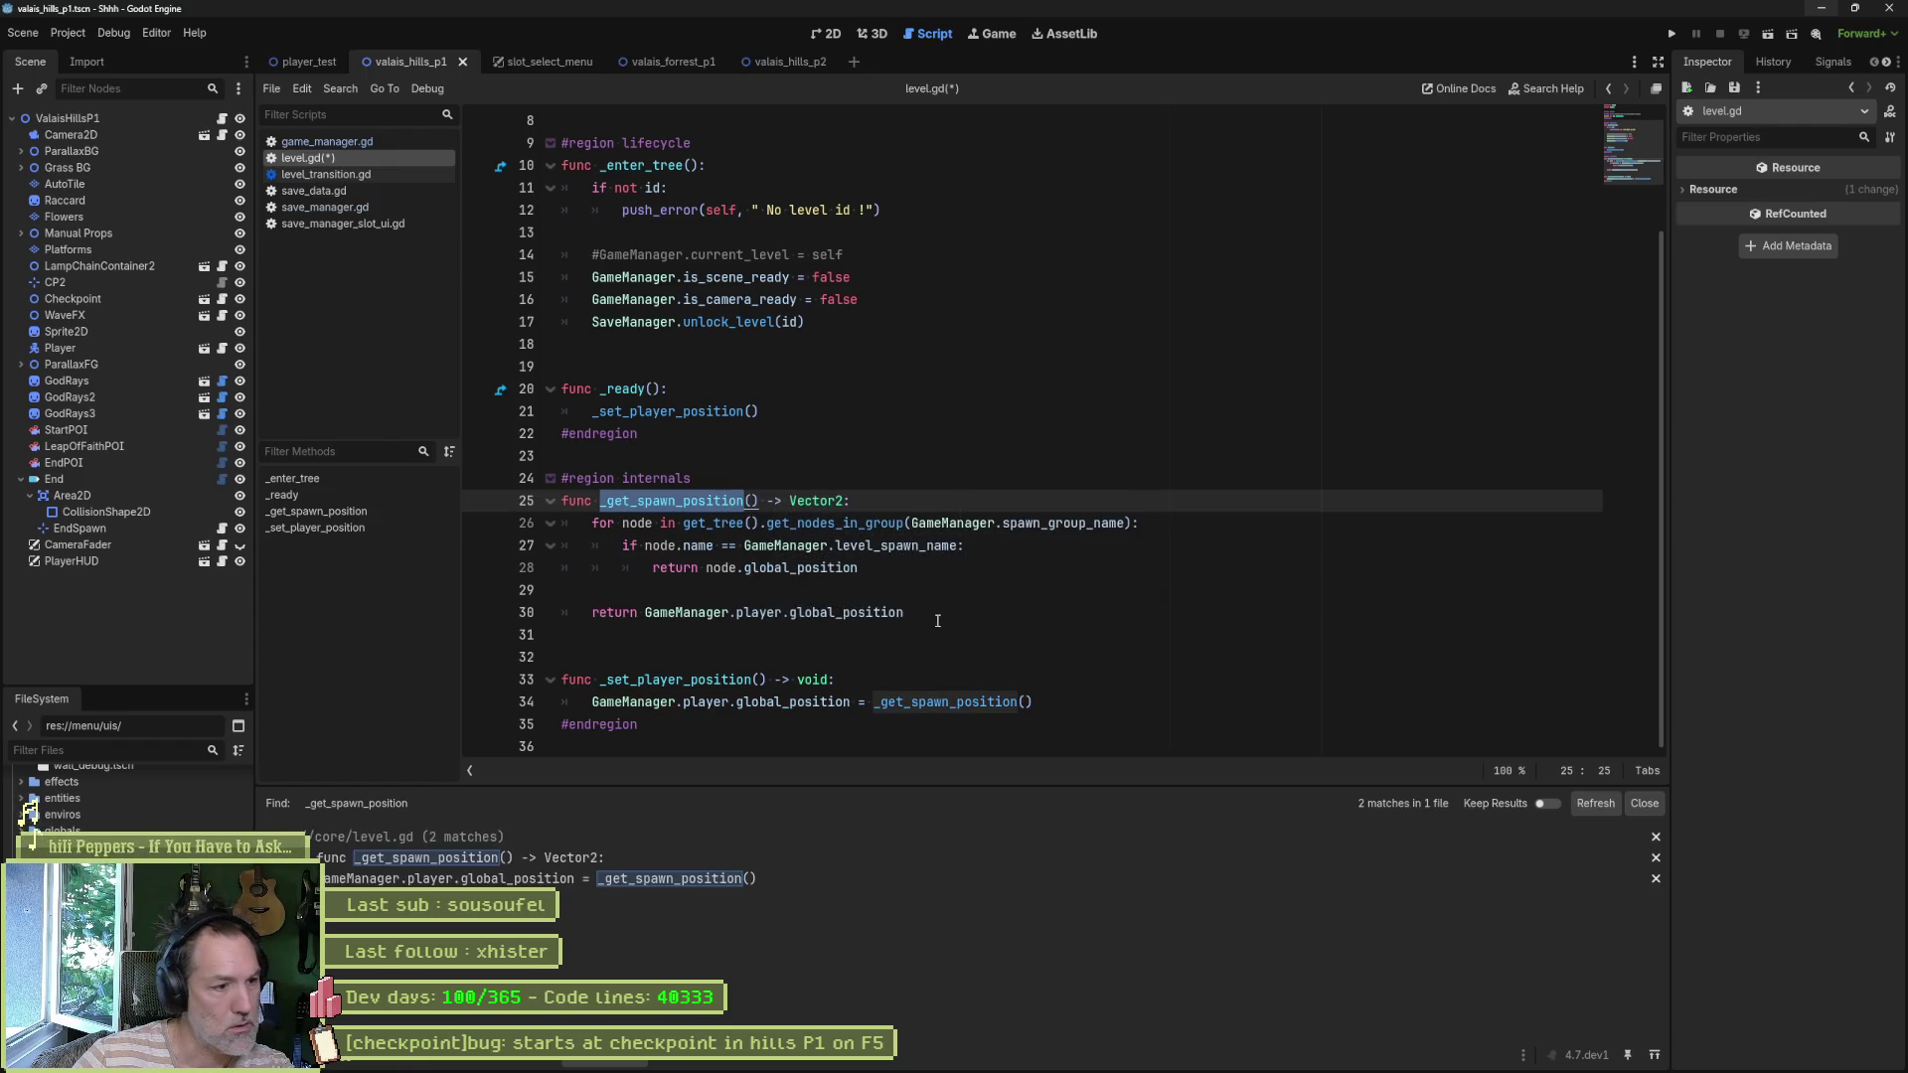
- Paste 'GameManager.player.global_position =' on a new line after the final return on line 30
left_click(889, 568)
double_click(838, 501)
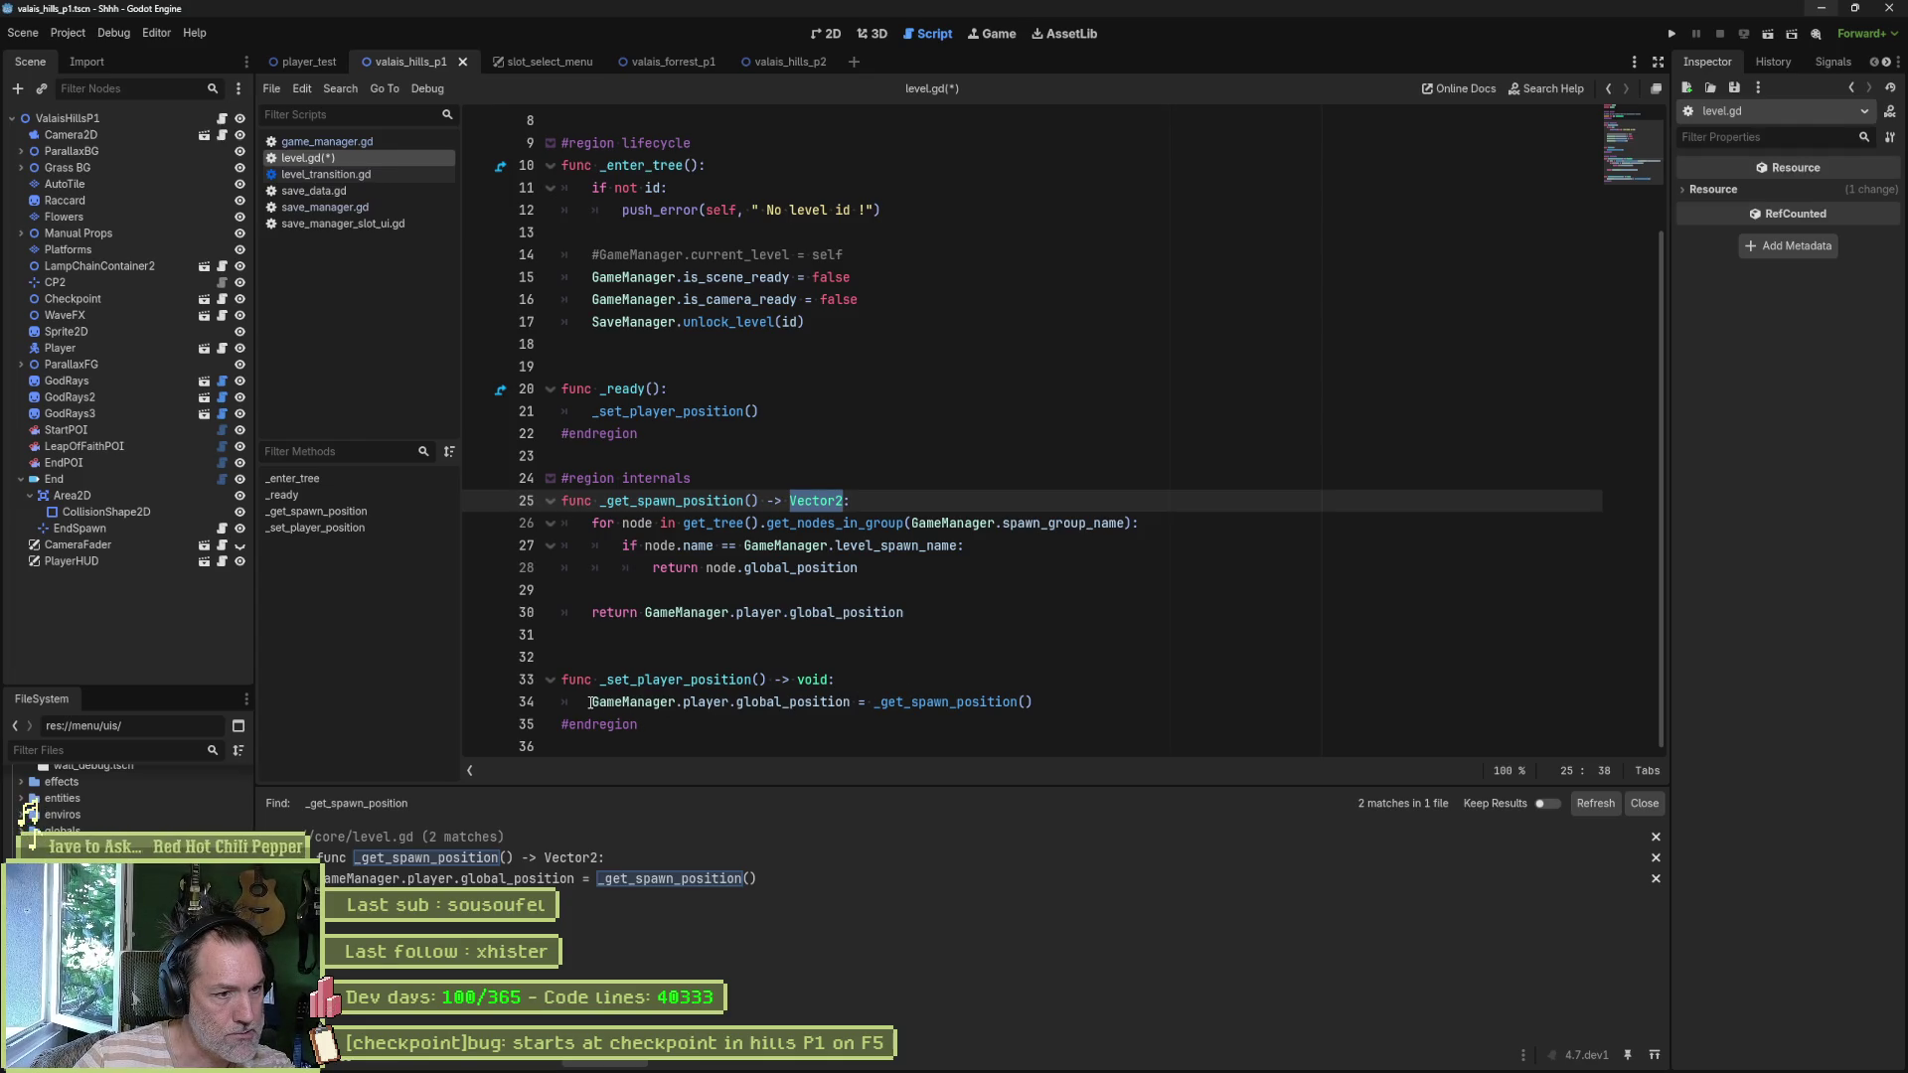
left_click_drag(593, 702, 850, 703)
key("ctrl+c")
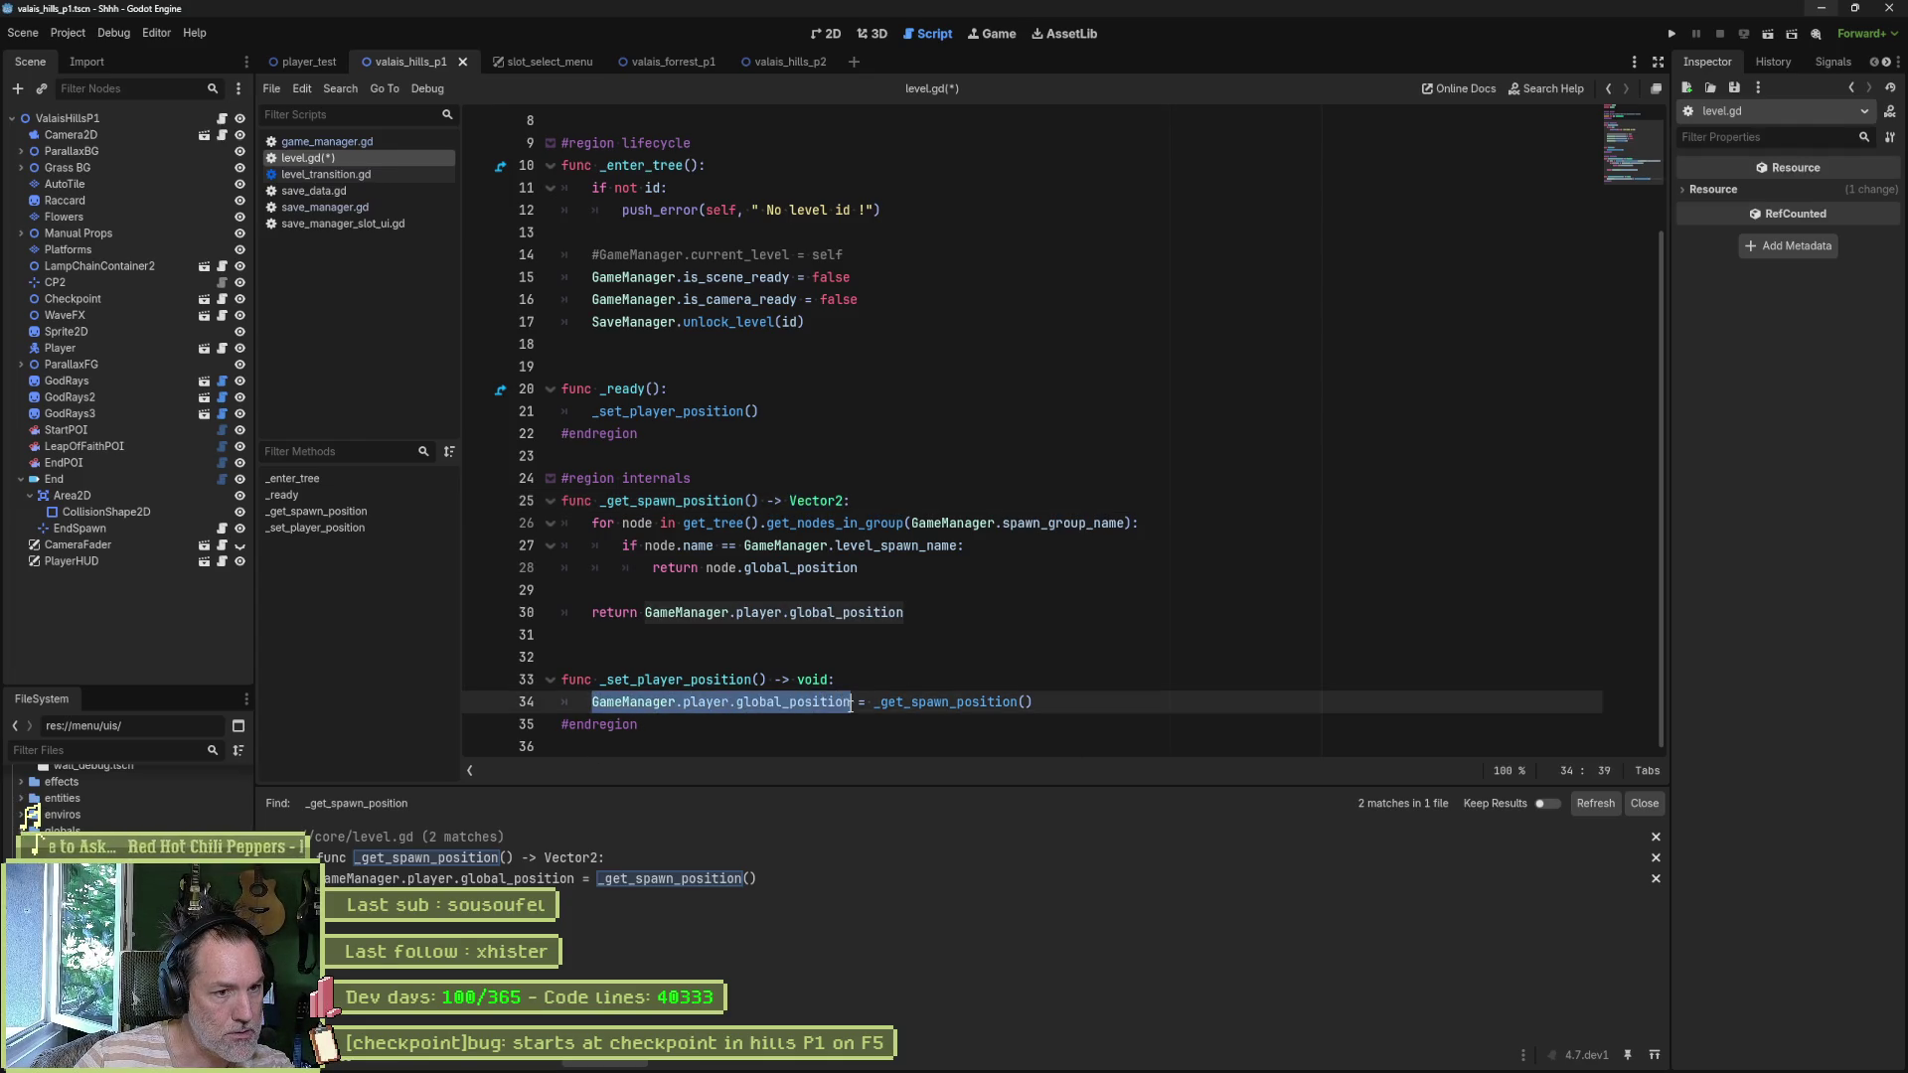
left_click(921, 614)
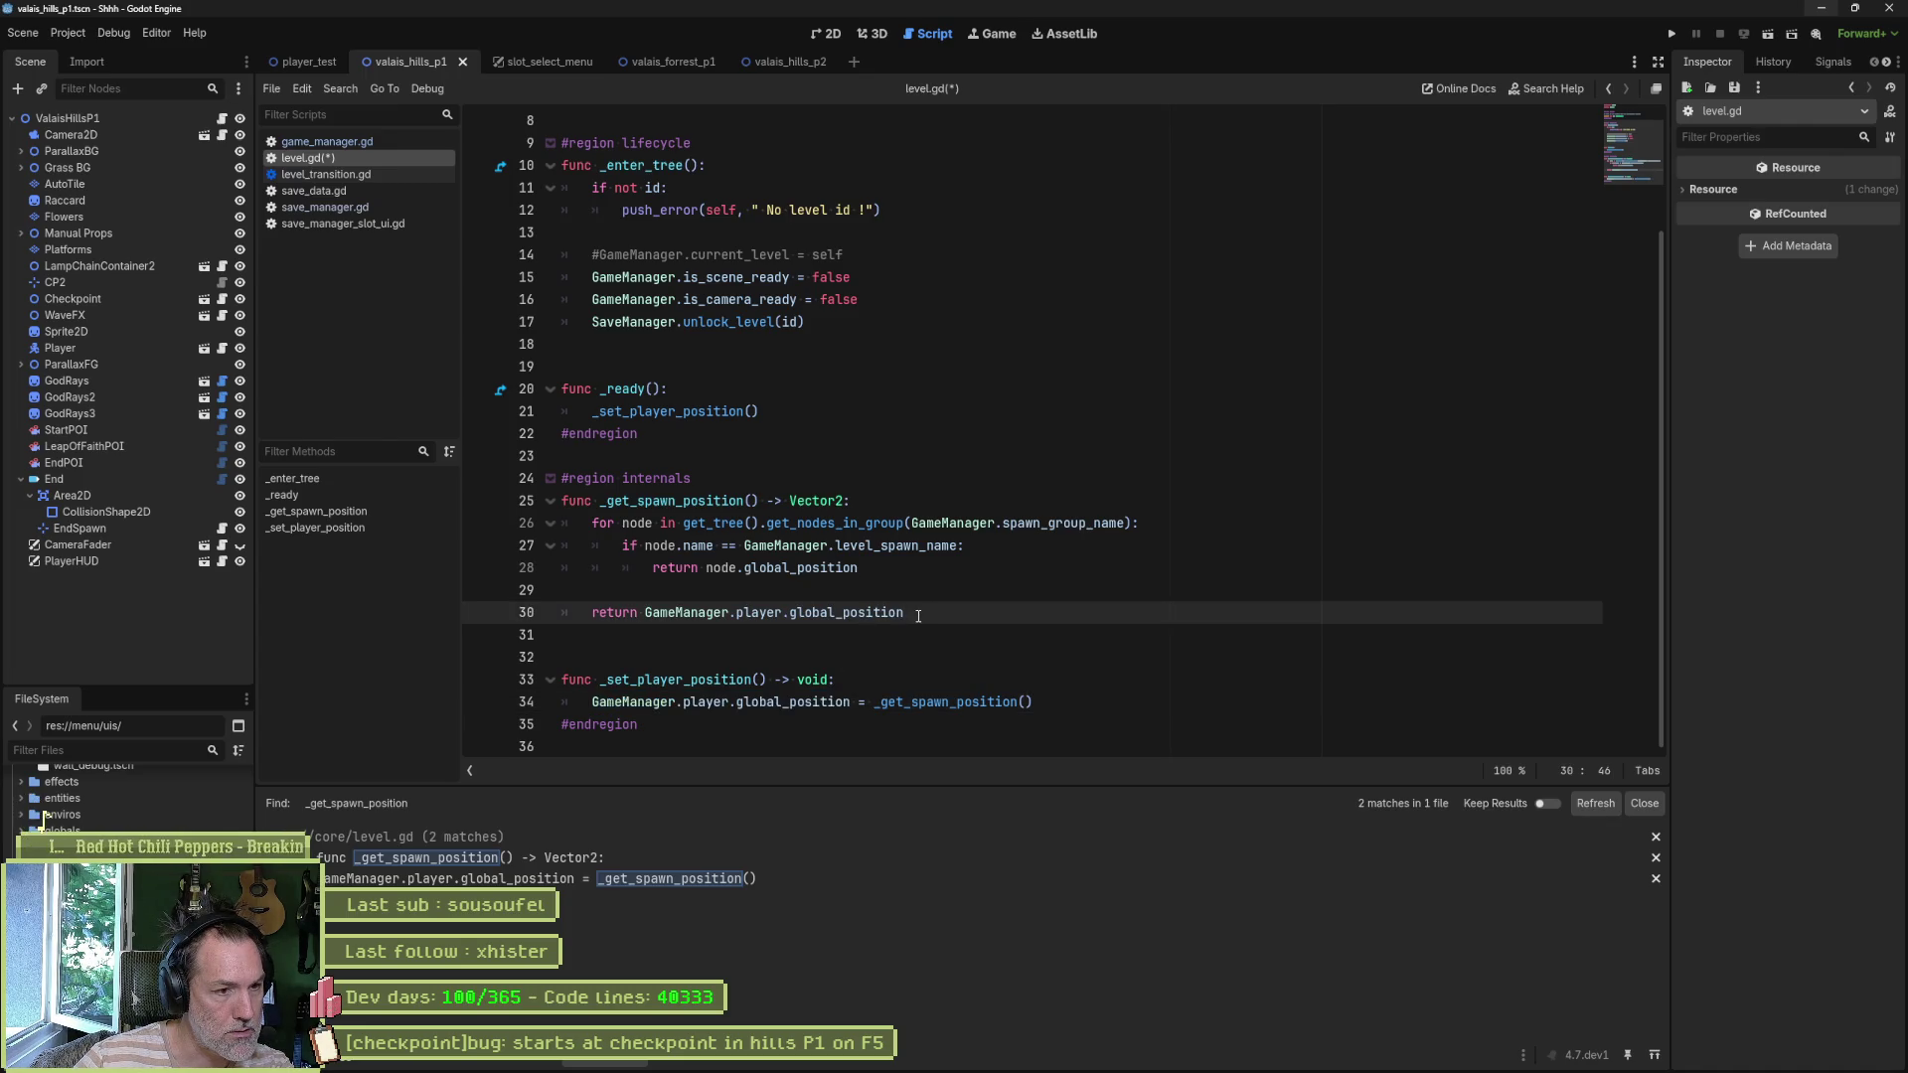
key("Return")
key("ctrl+v")
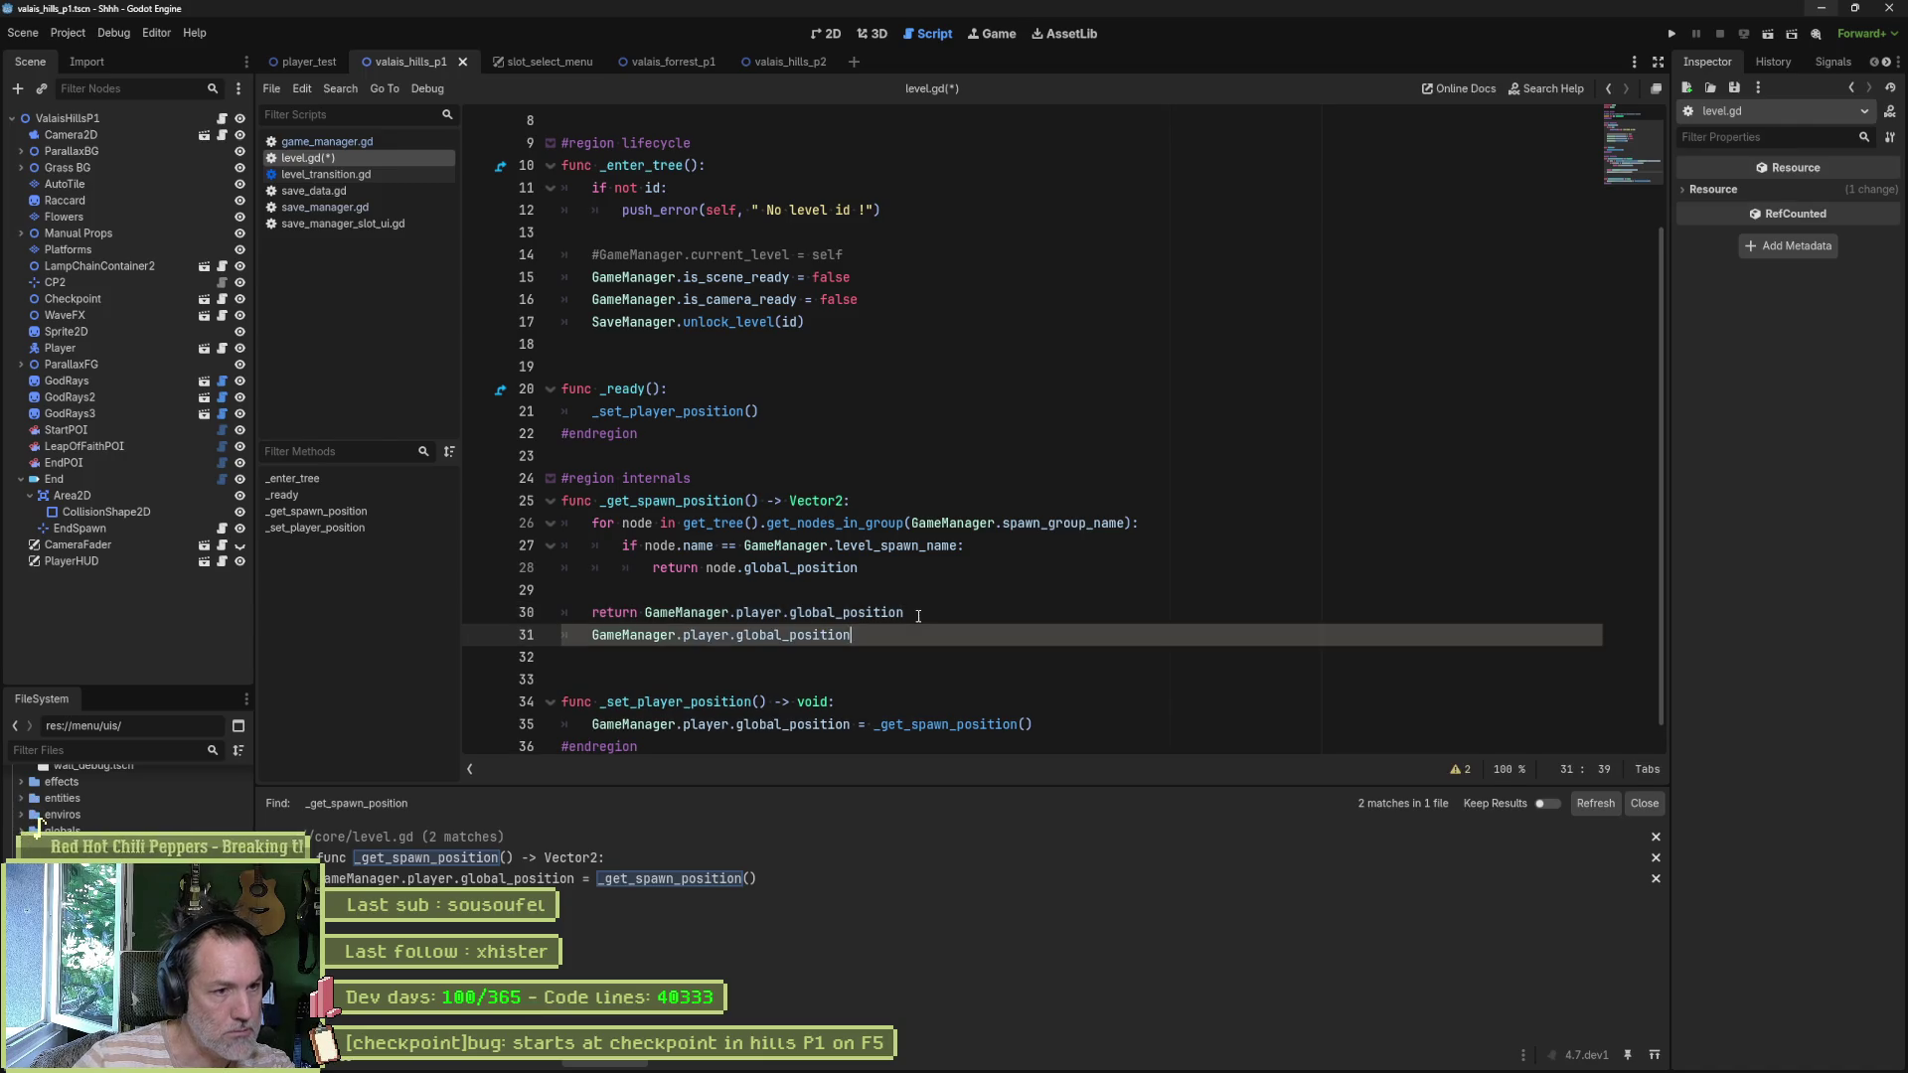
type(" =")
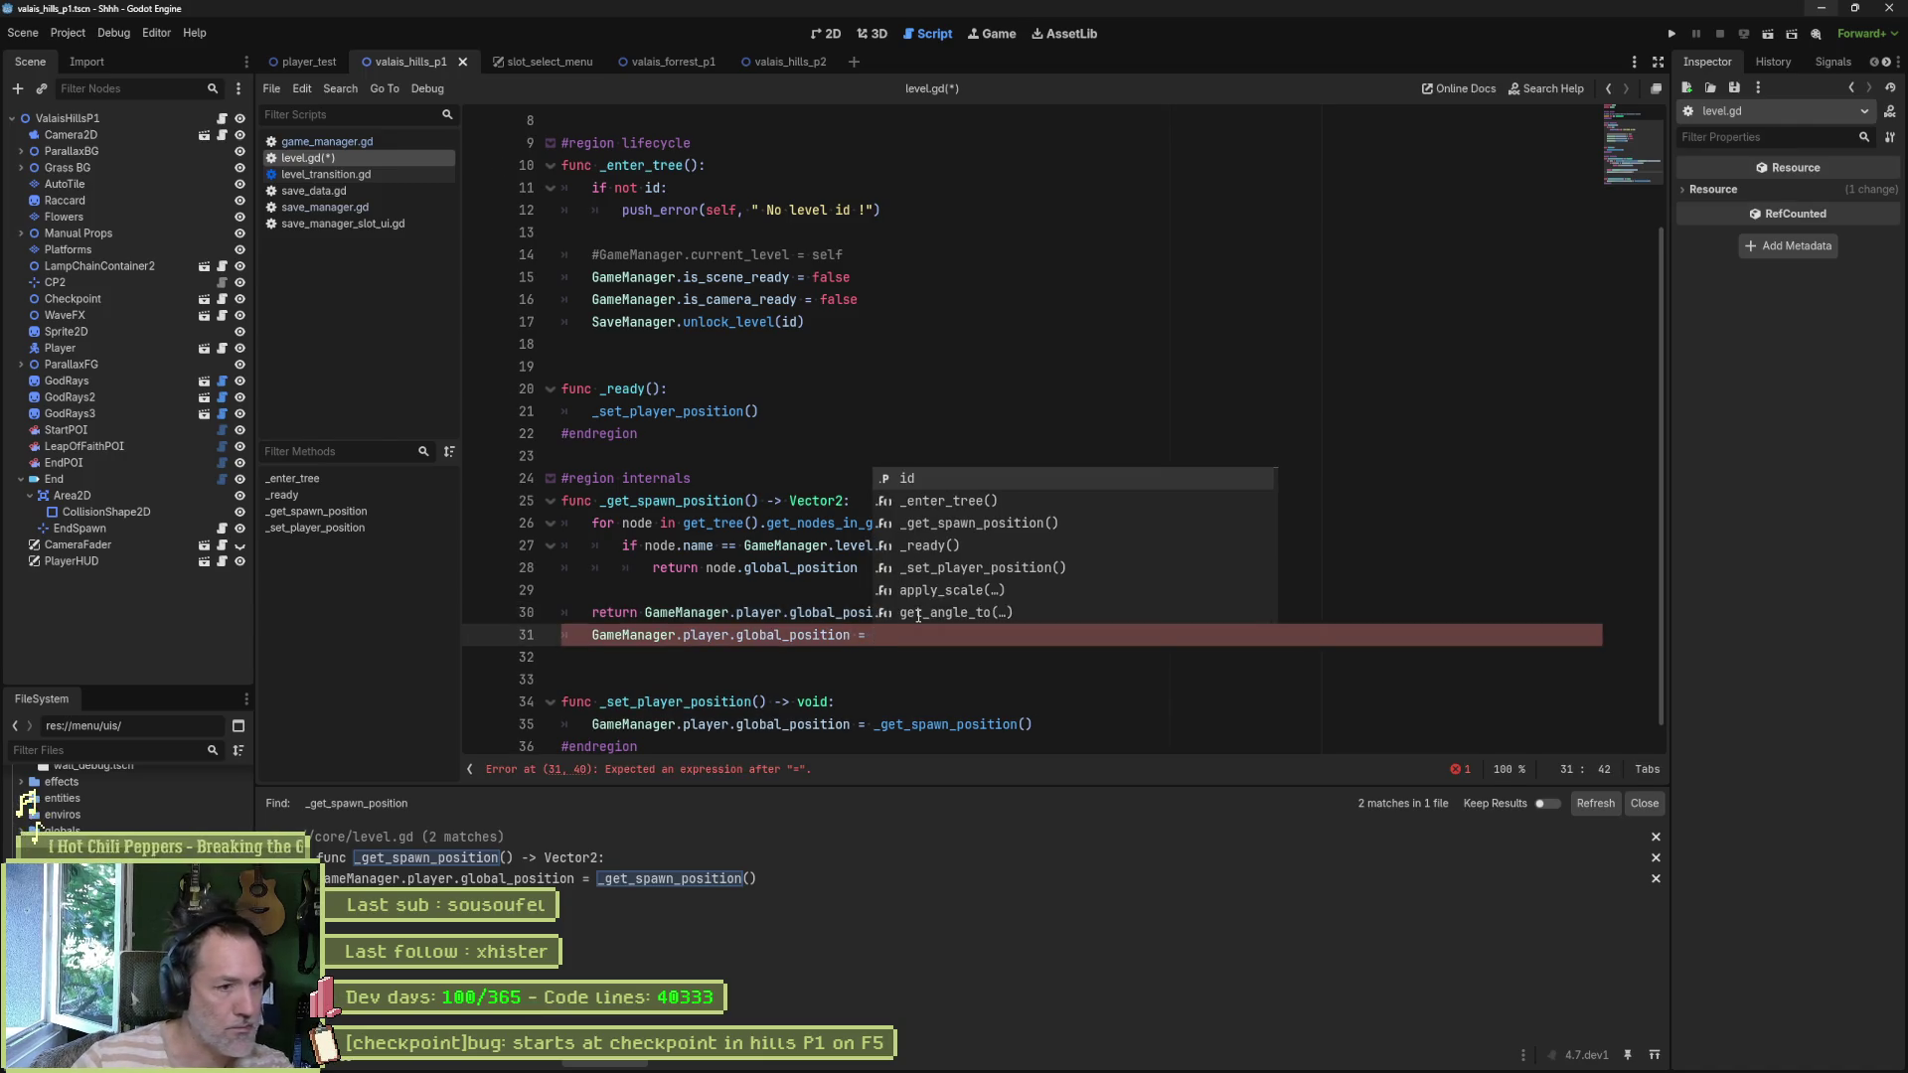
left_click(814, 613)
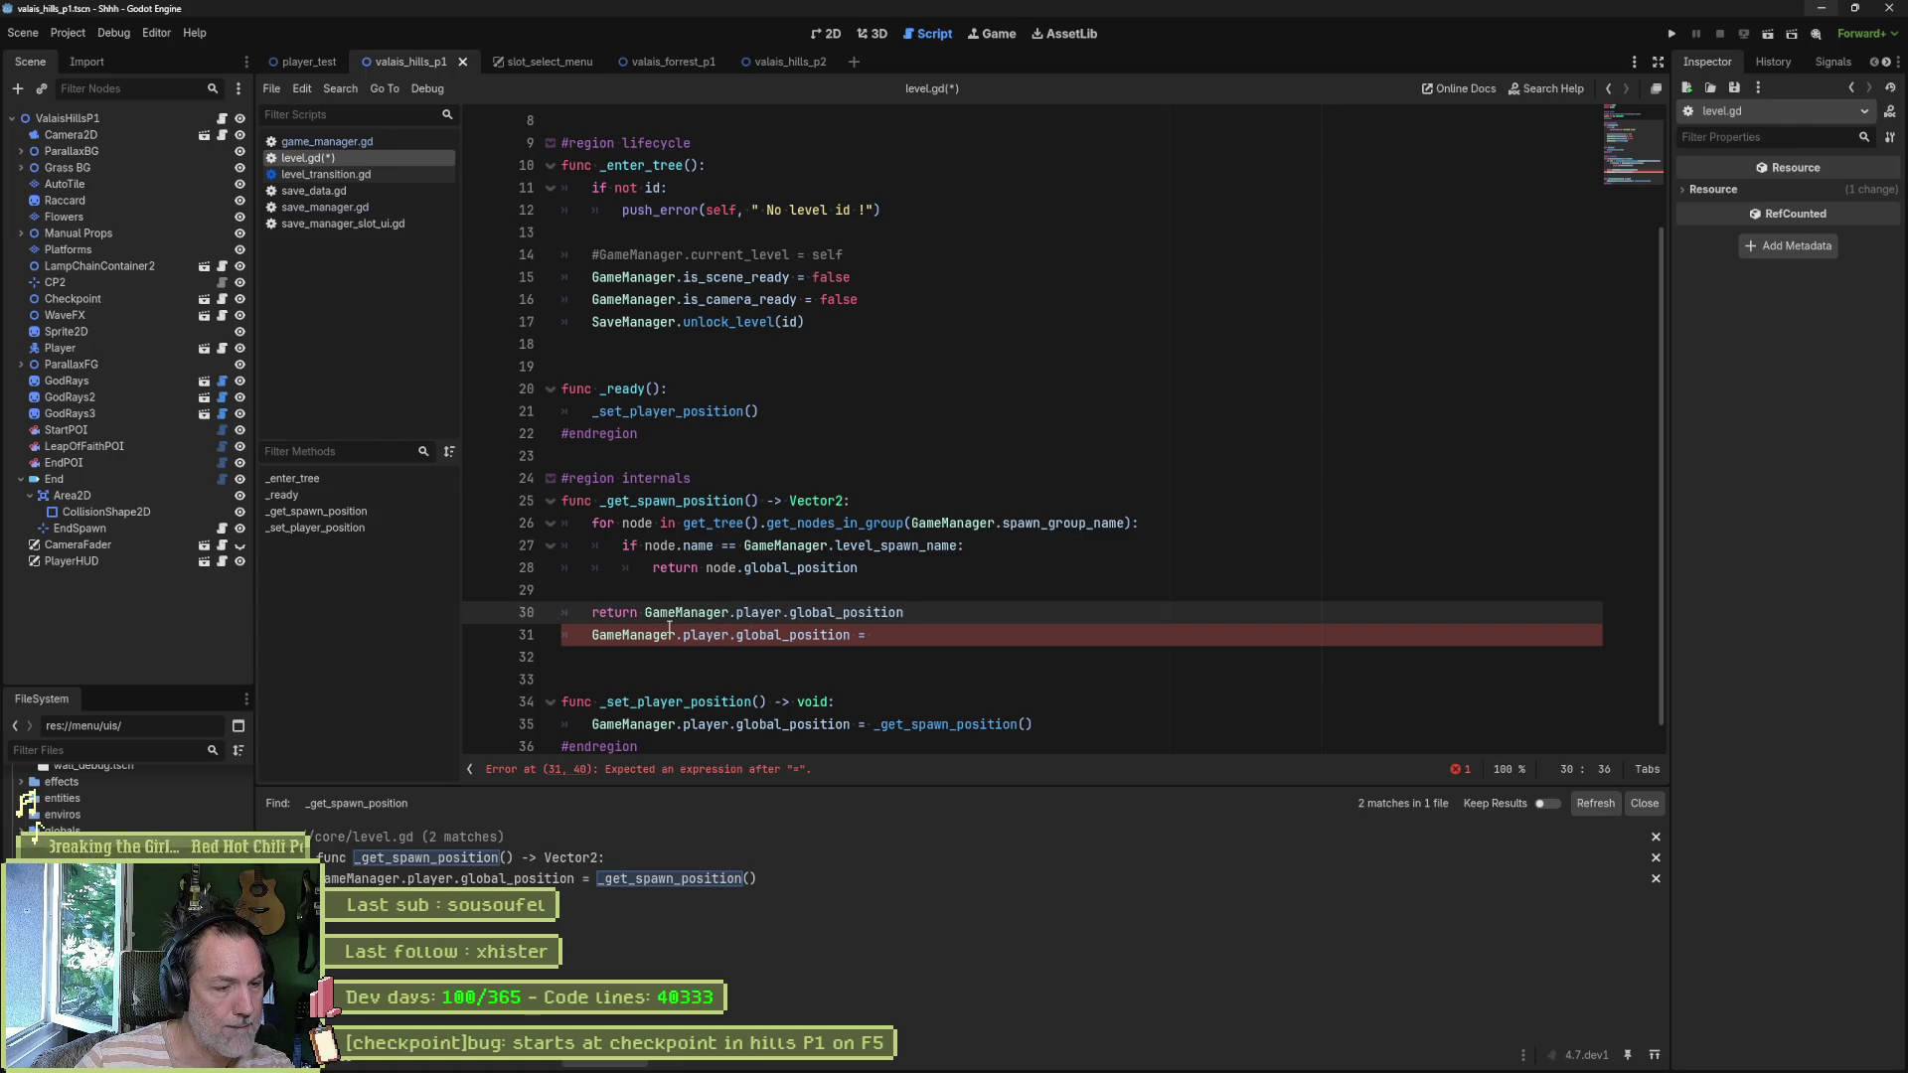
- Add a bare return on a new line below line 28 inside the spawn loop
double_click(677, 568)
left_click(867, 569)
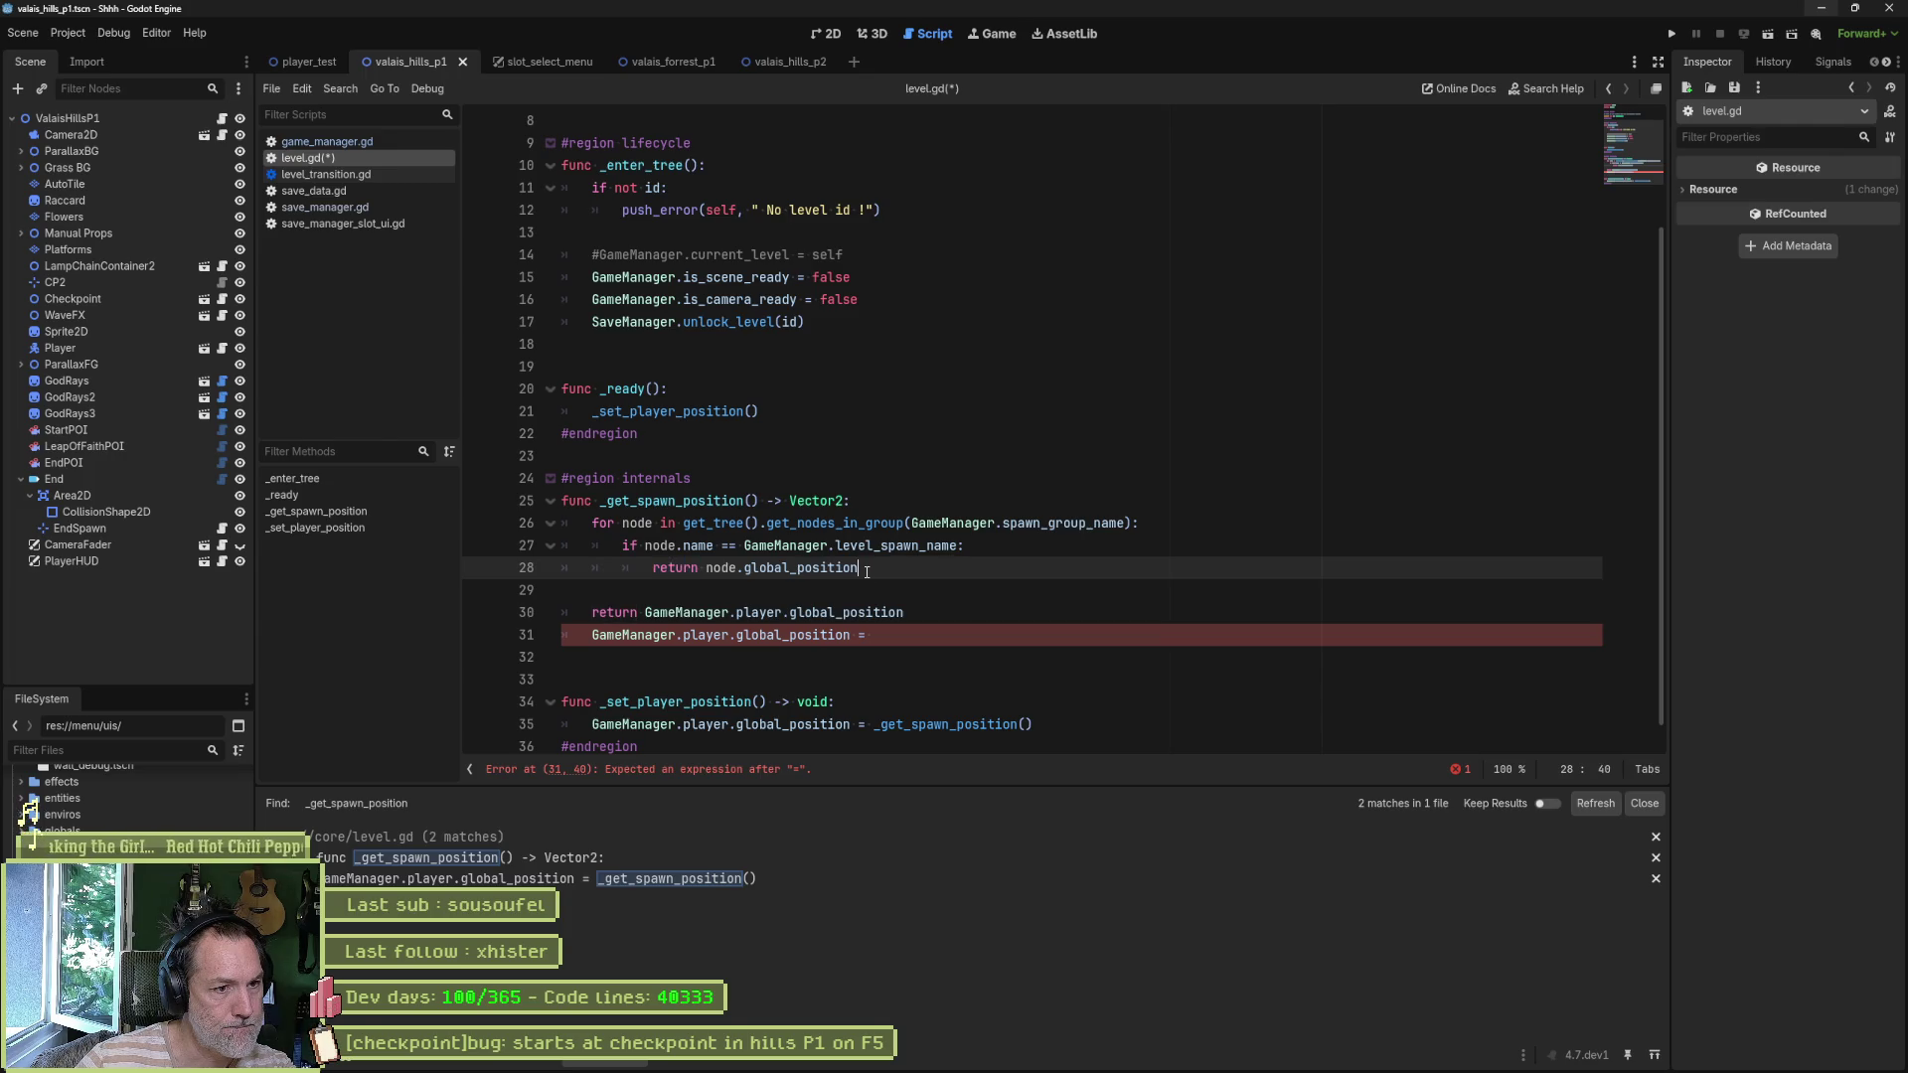
key("Return")
type("return")
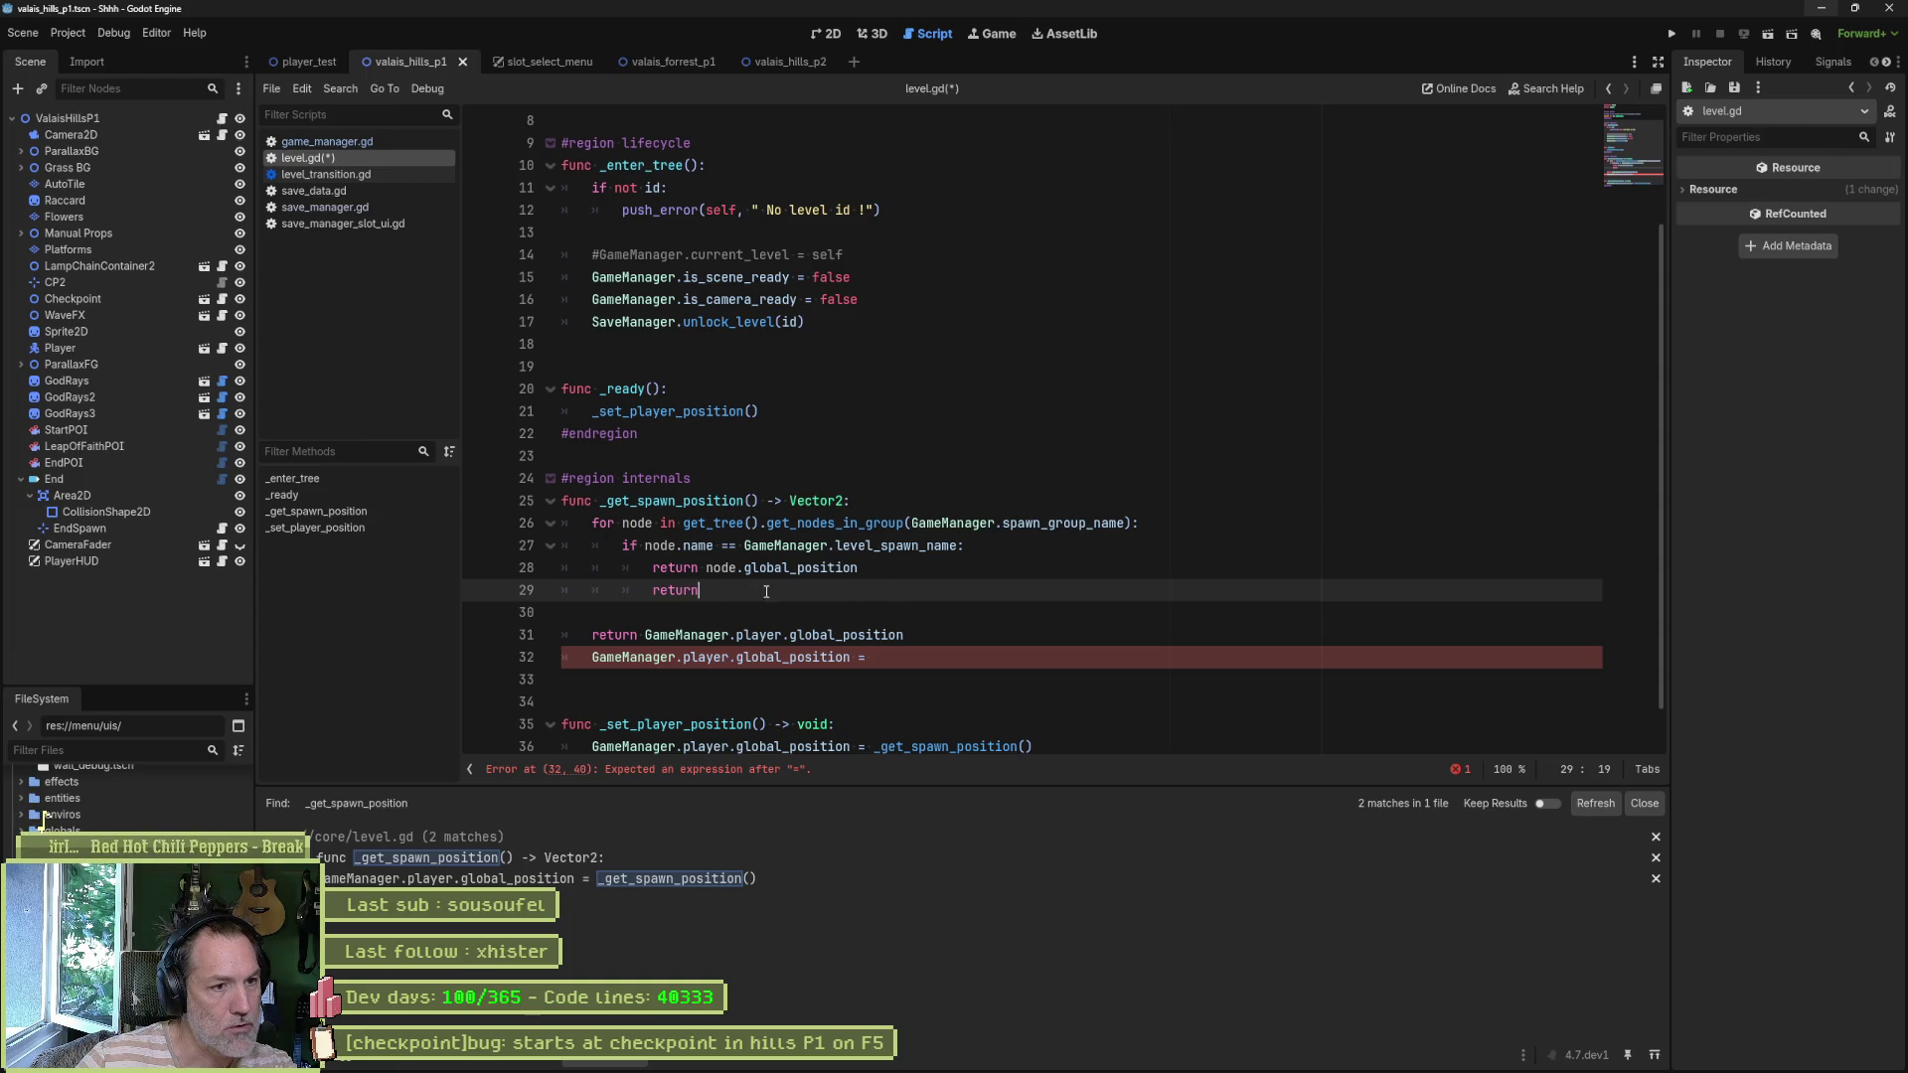
- Change the line 25 return type to void and replace line 28's return with the player position assignment
key("ctrl+BackSpace")
double_click(815, 502)
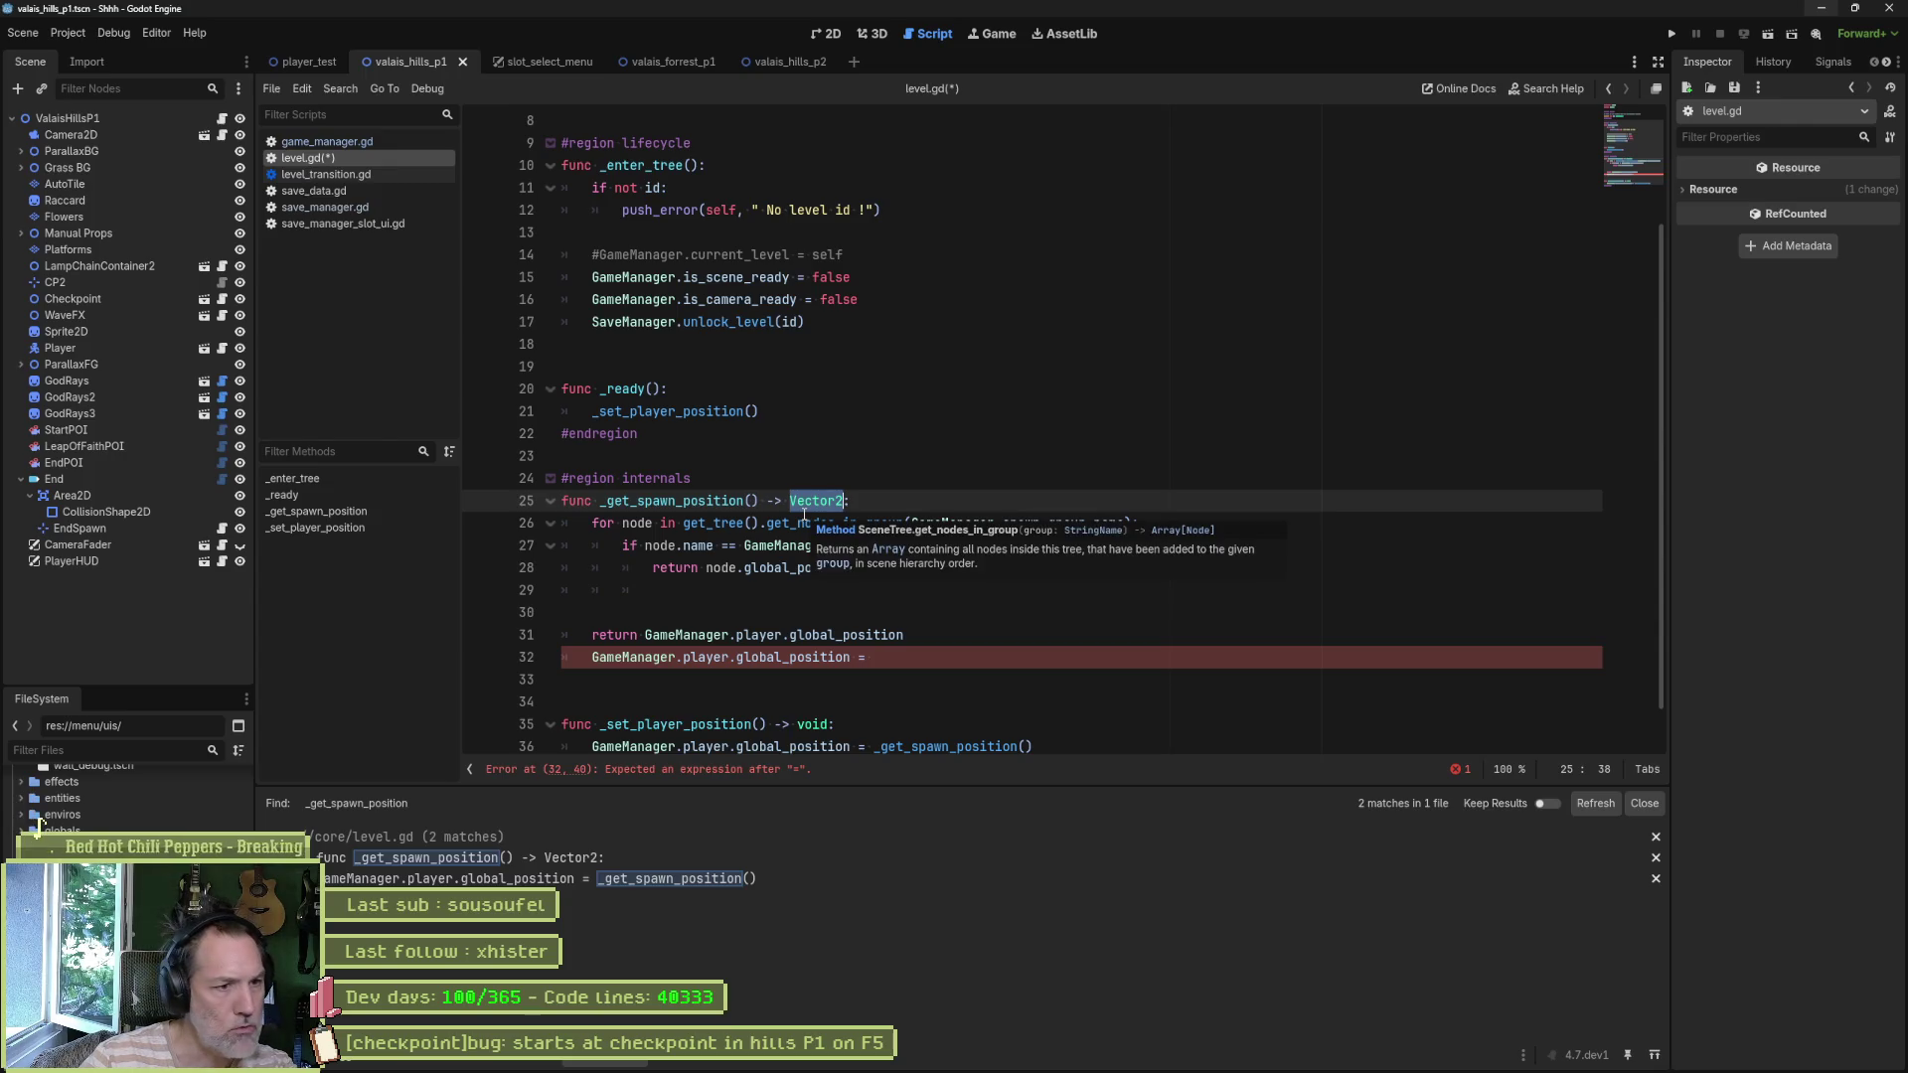
type("void")
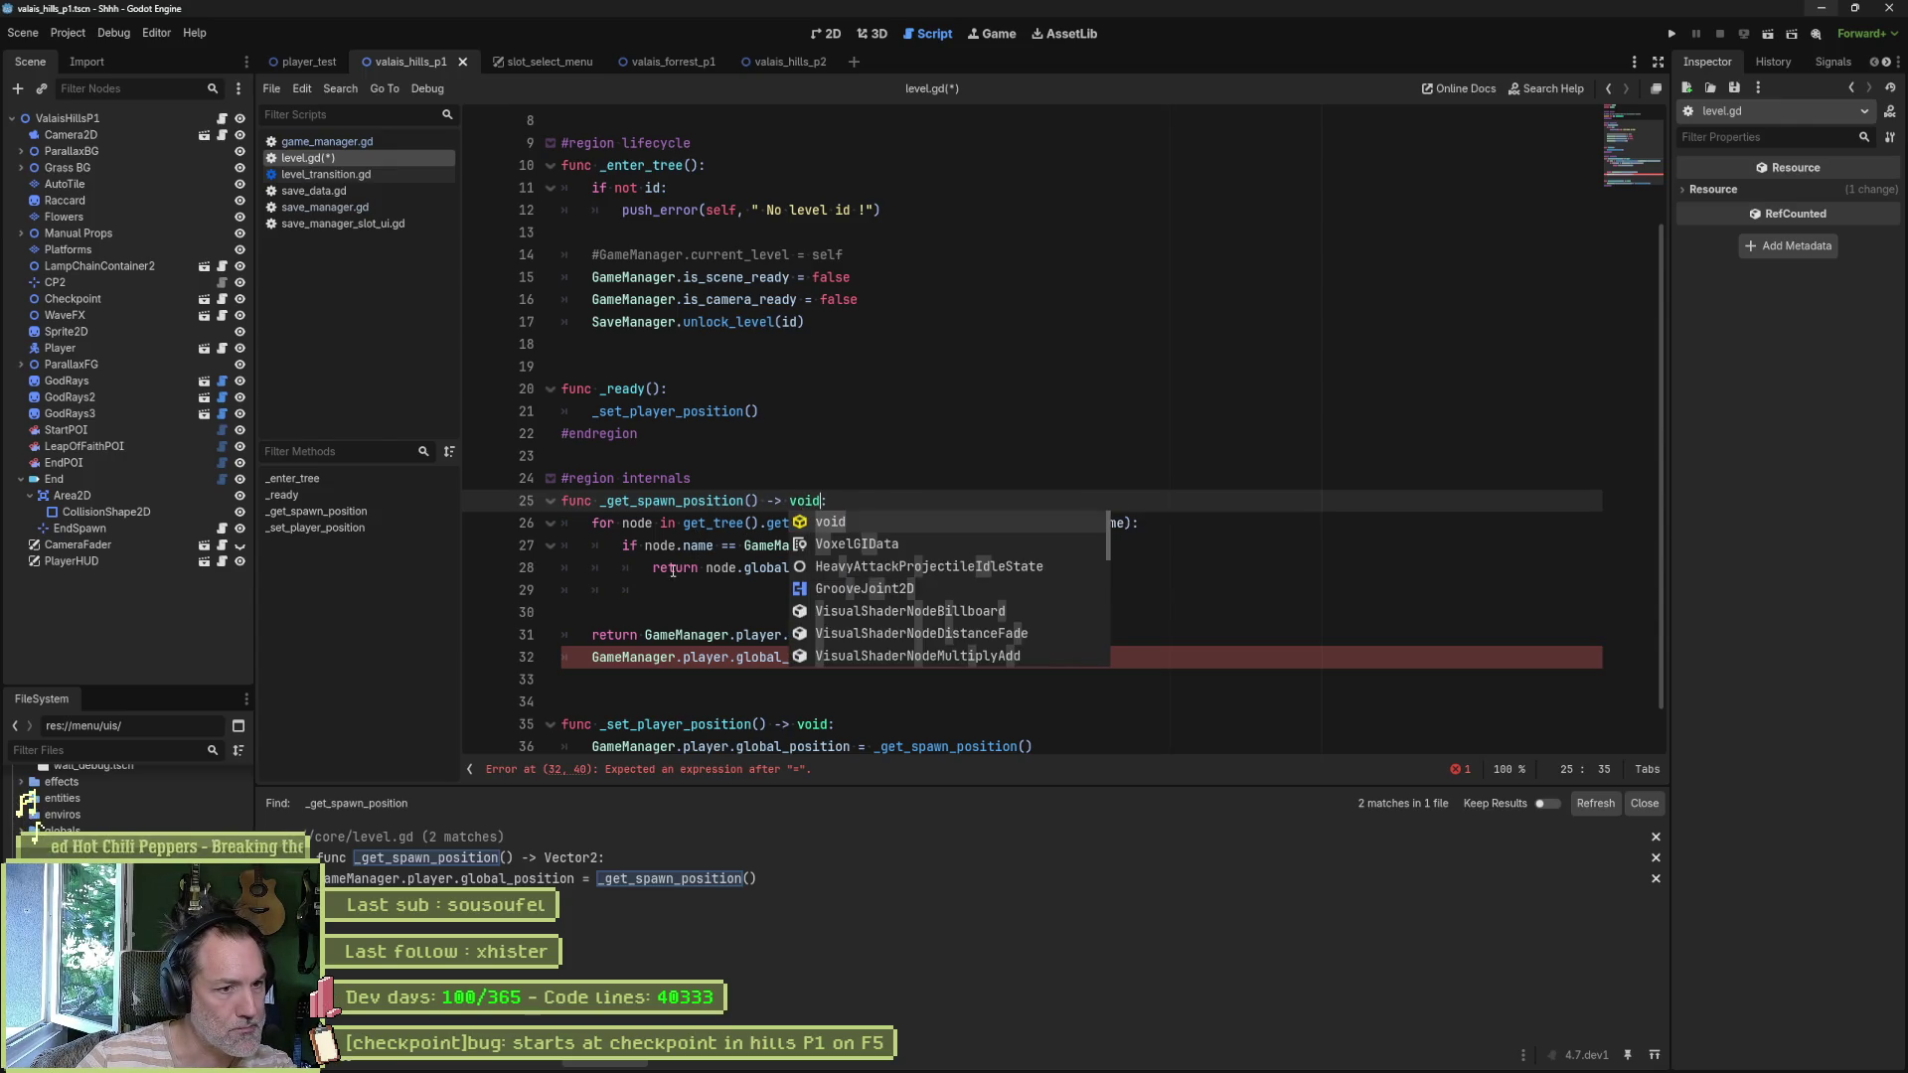
left_click(675, 568)
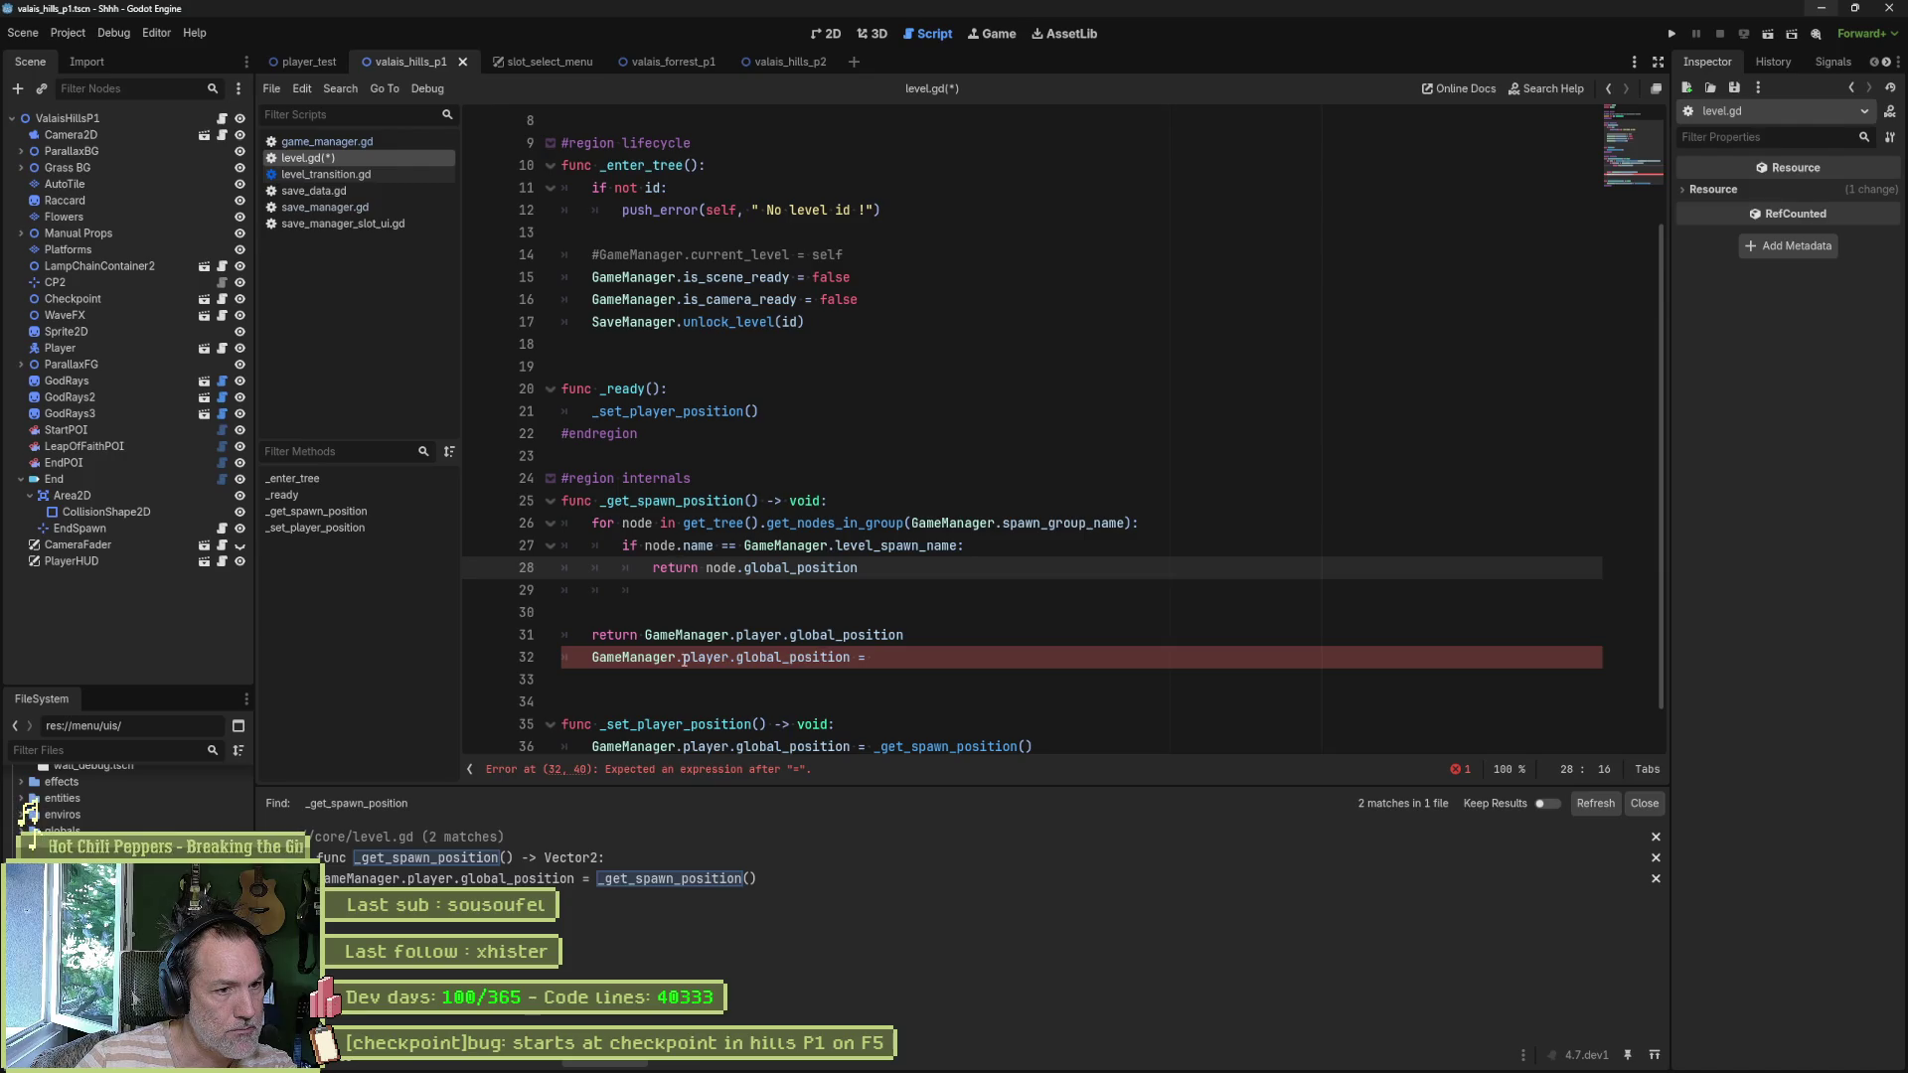
left_click_drag(595, 658, 866, 658)
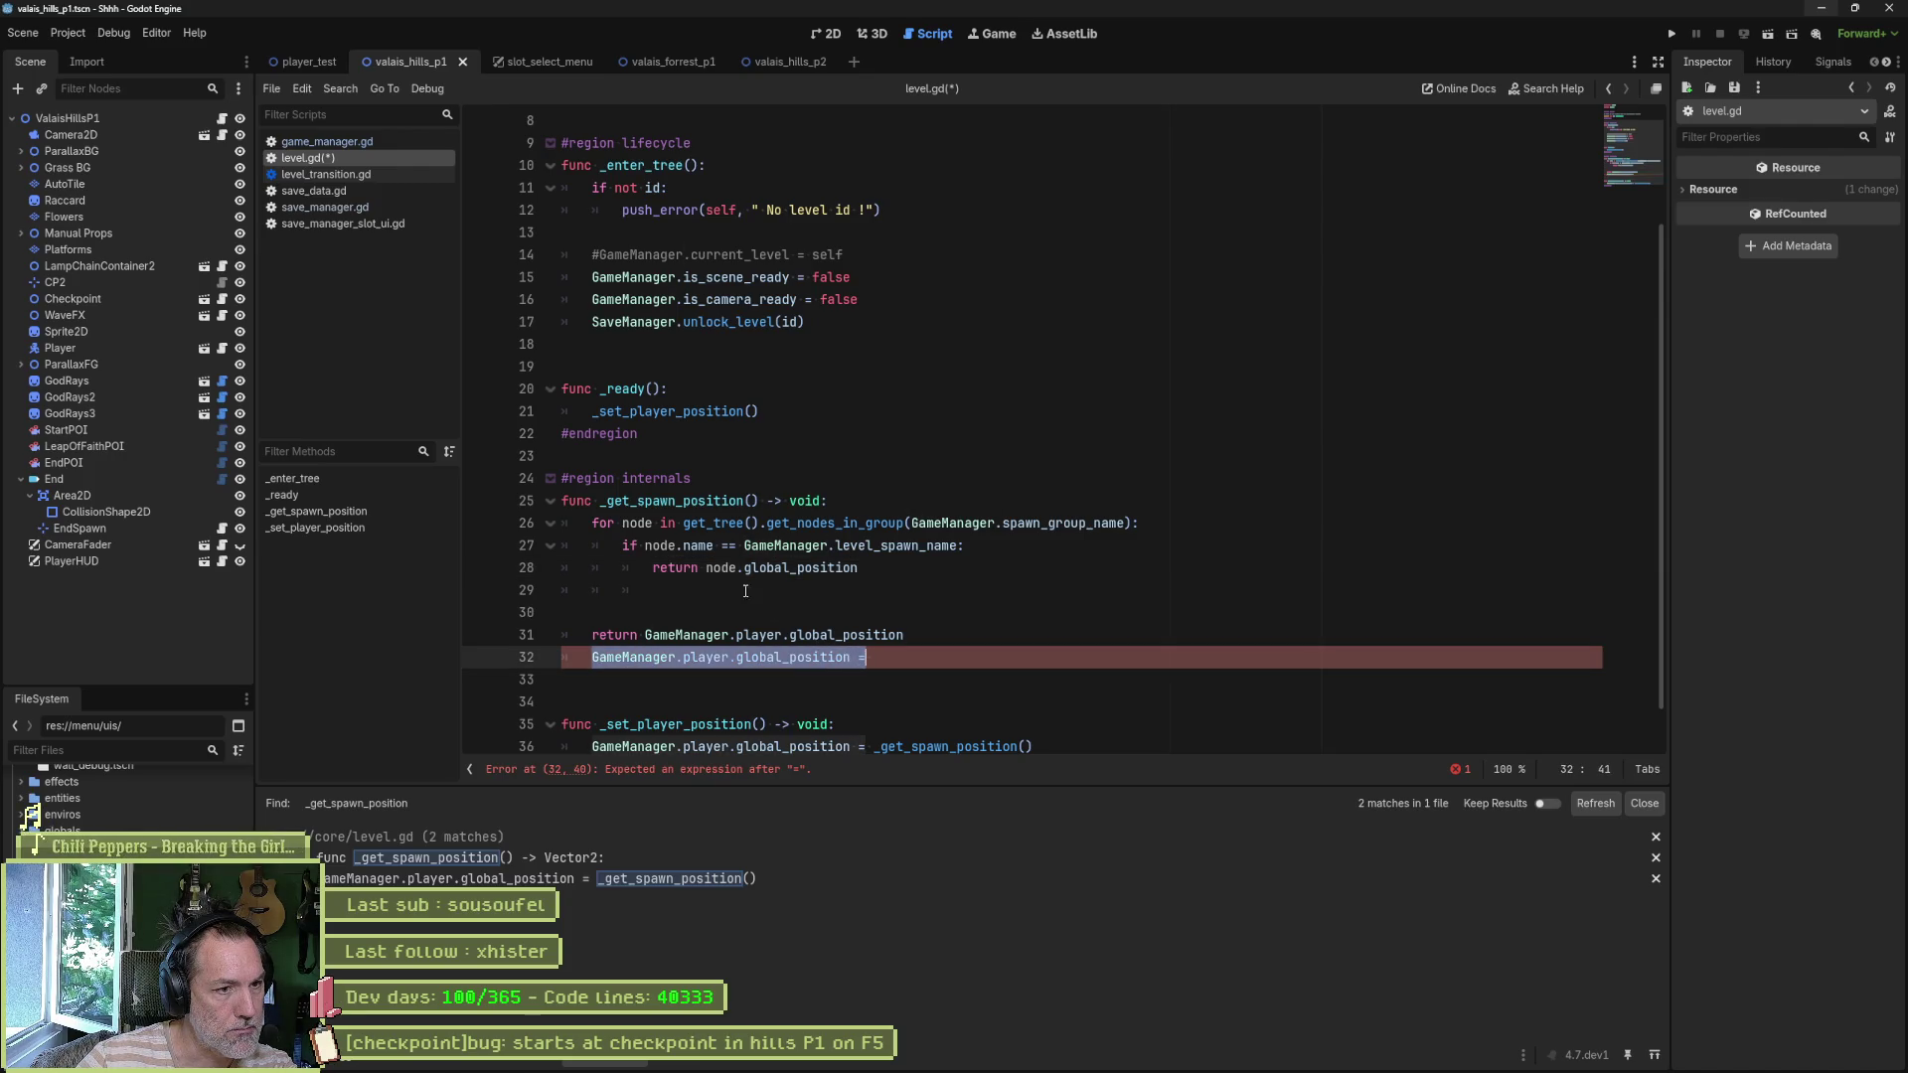
key("ctrl+c")
double_click(674, 567)
key("ctrl+v")
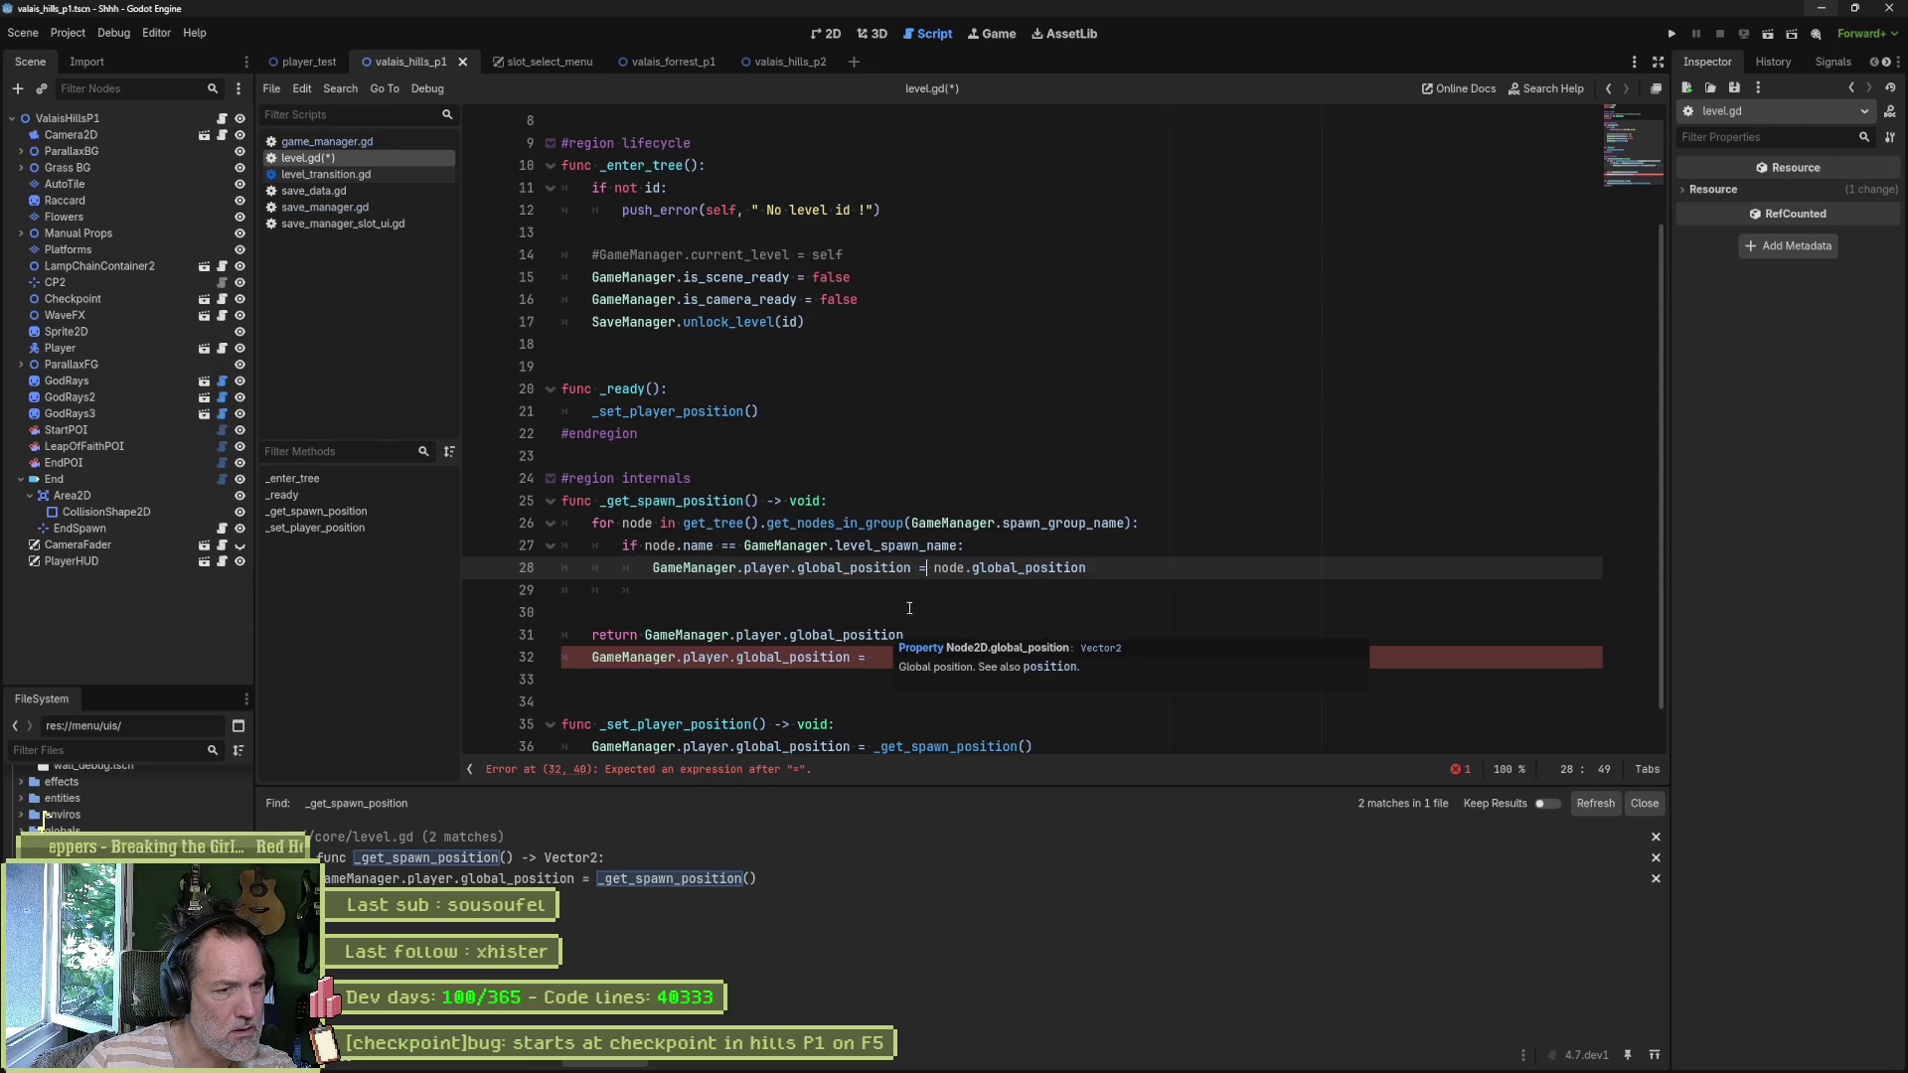
- Add a return after the assignment and delete the leftover empty indented line
key("Return")
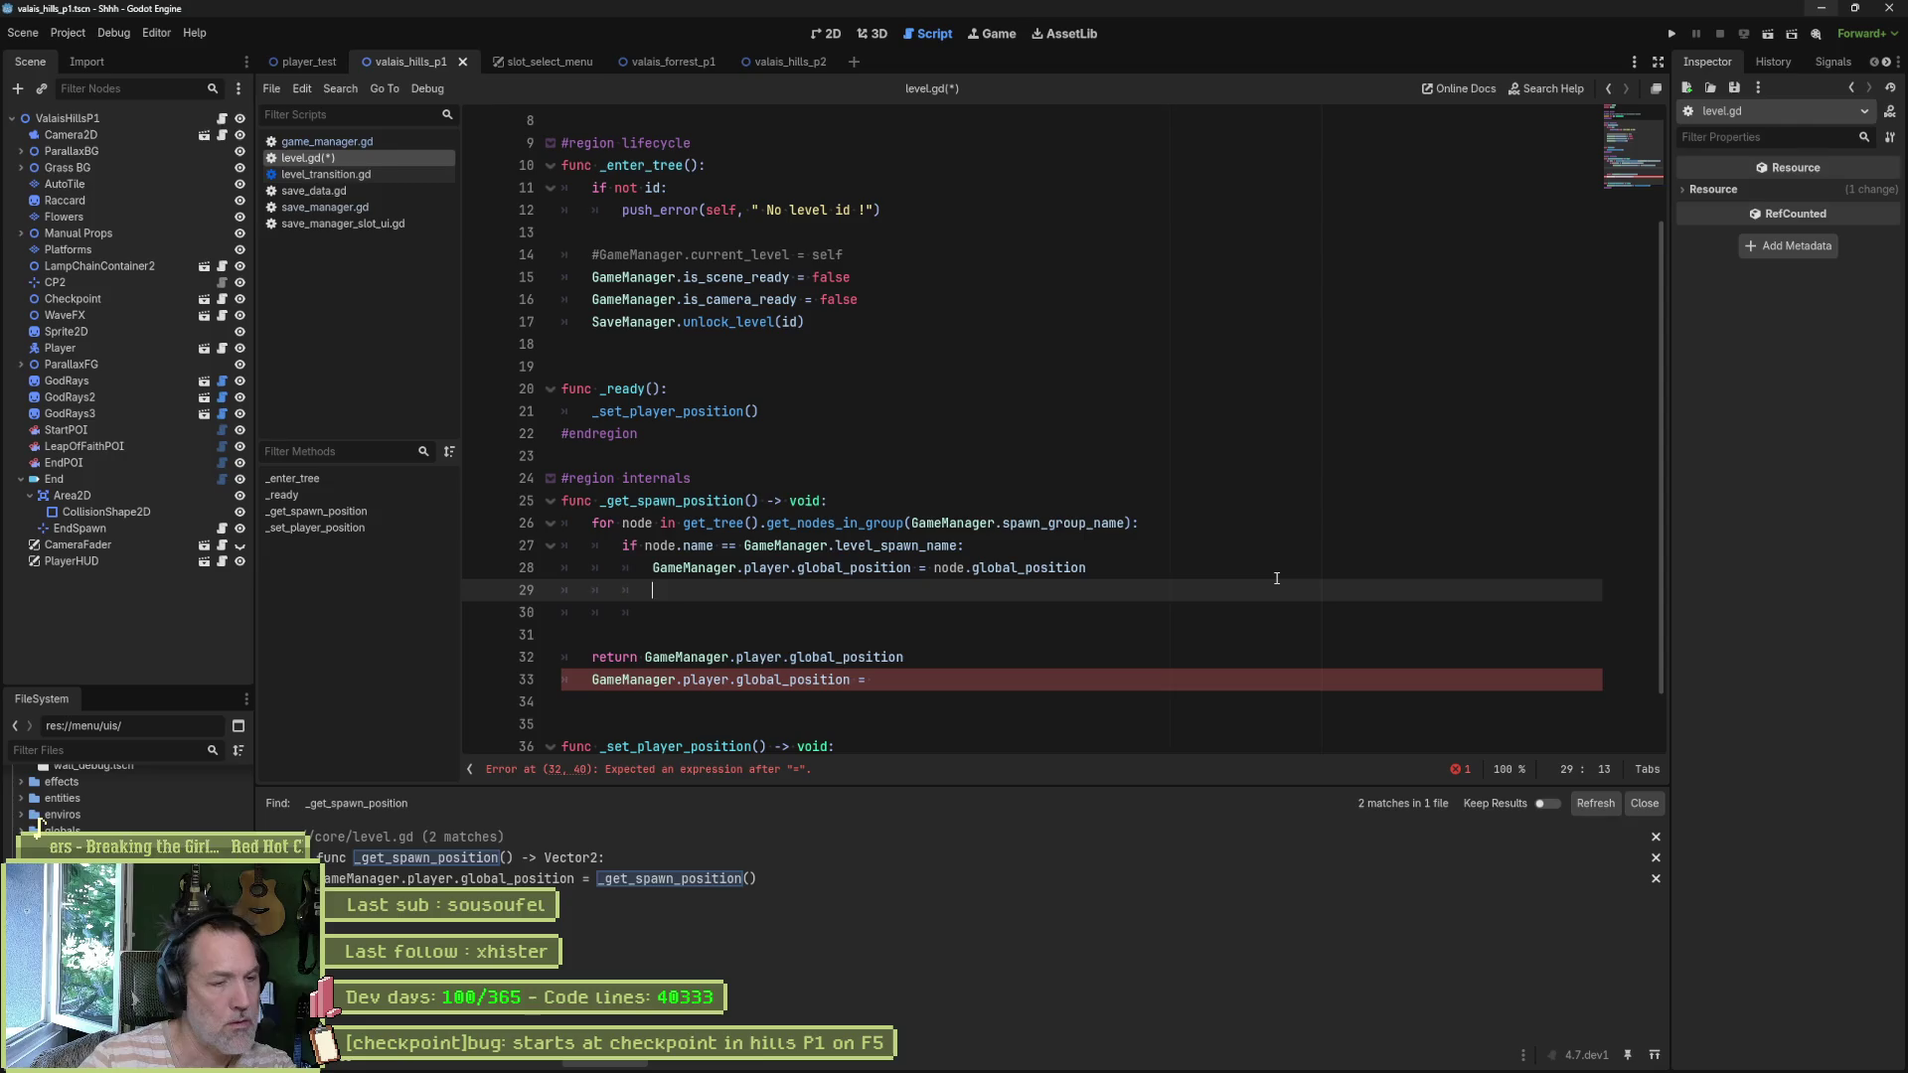
type("break")
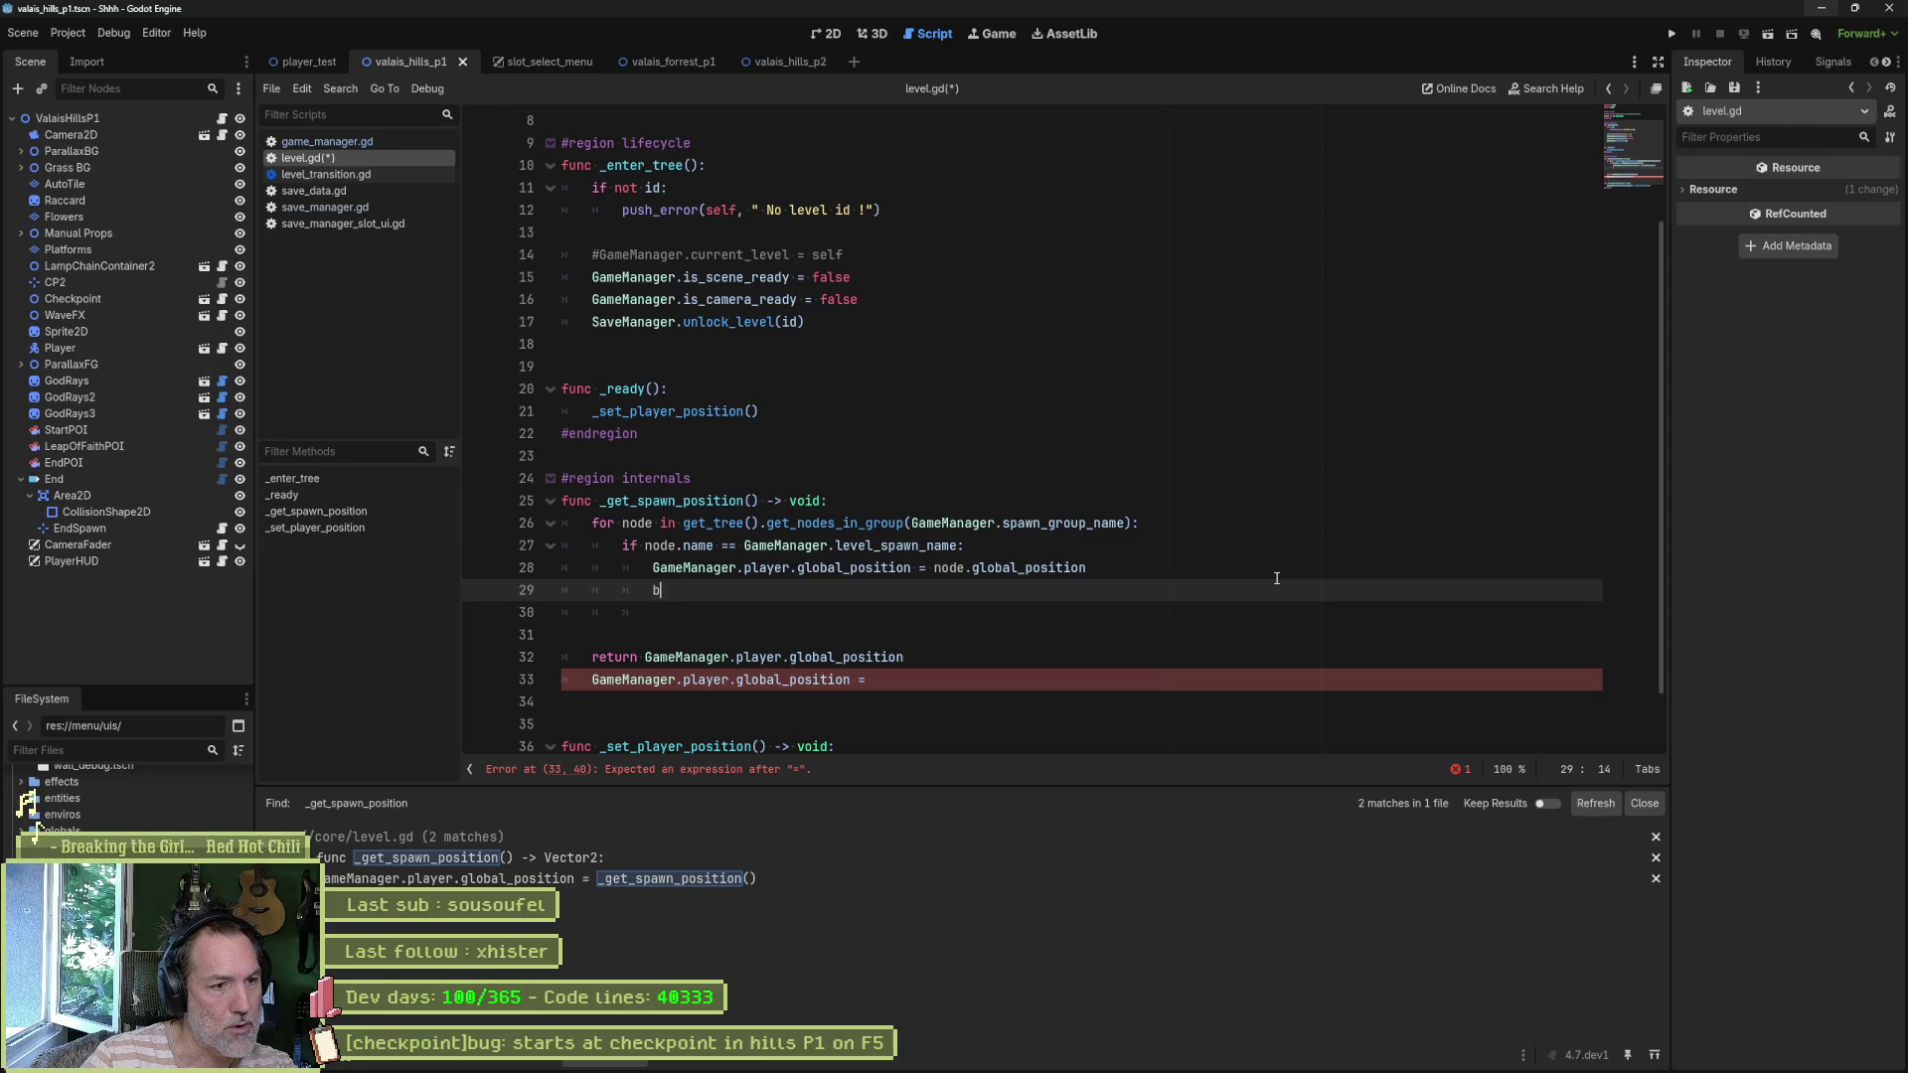
key("BackSpace")
key("BackSpace")
key("BackSpace")
type("ret")
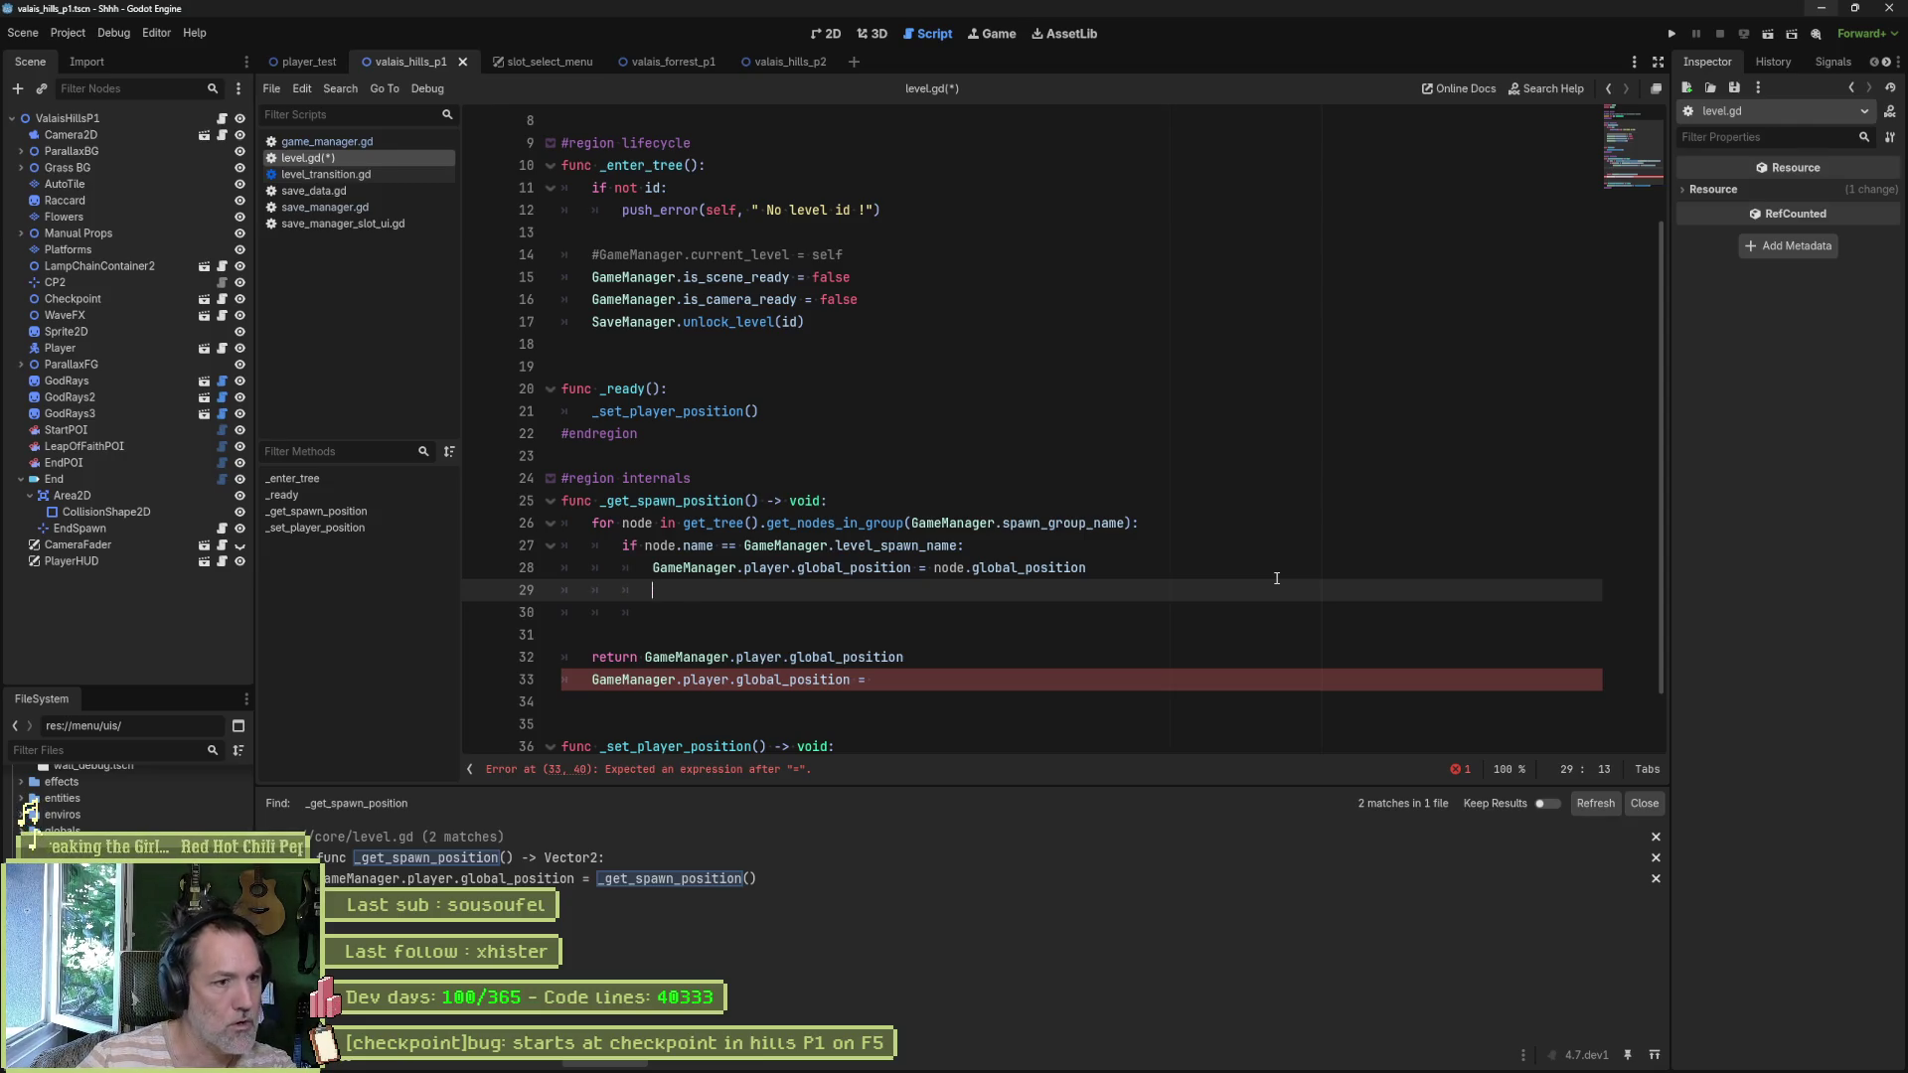
type("urn")
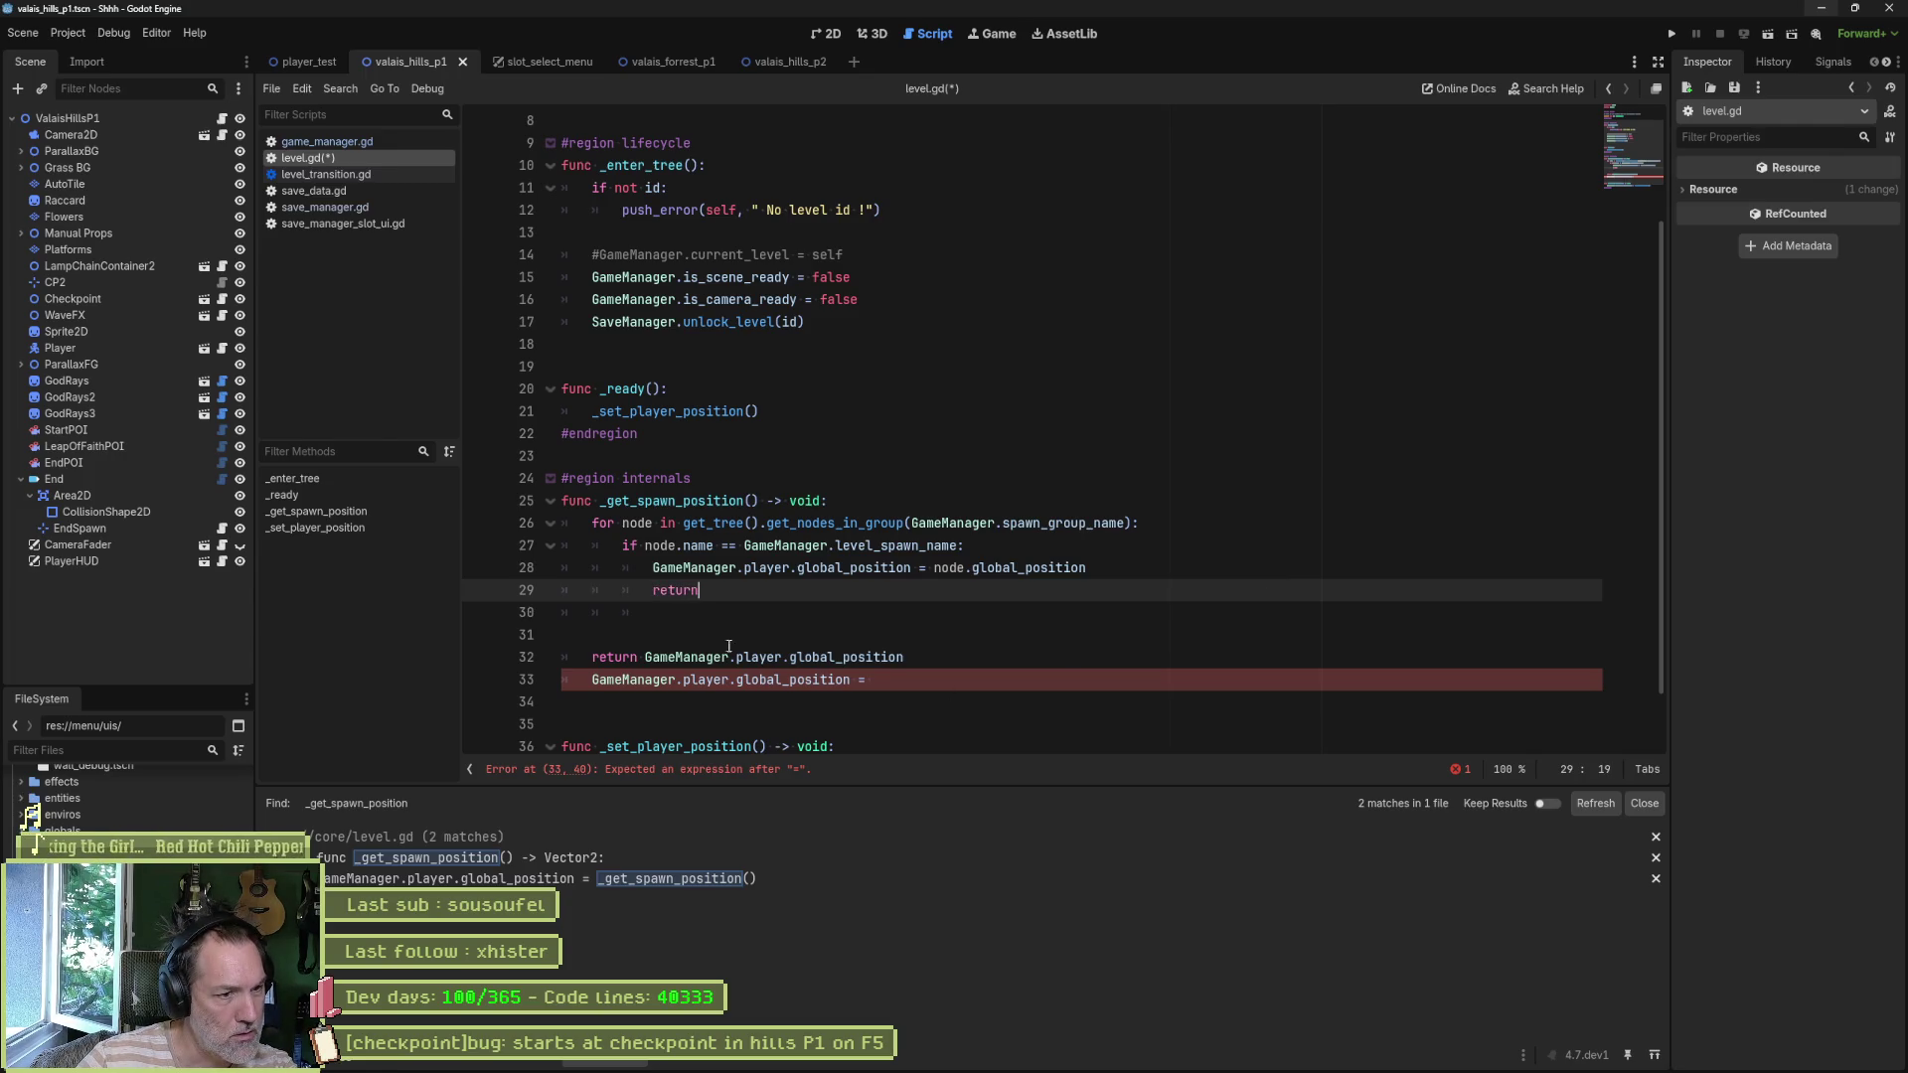
left_click(690, 614)
key("ctrl+shift+k")
double_click(625, 638)
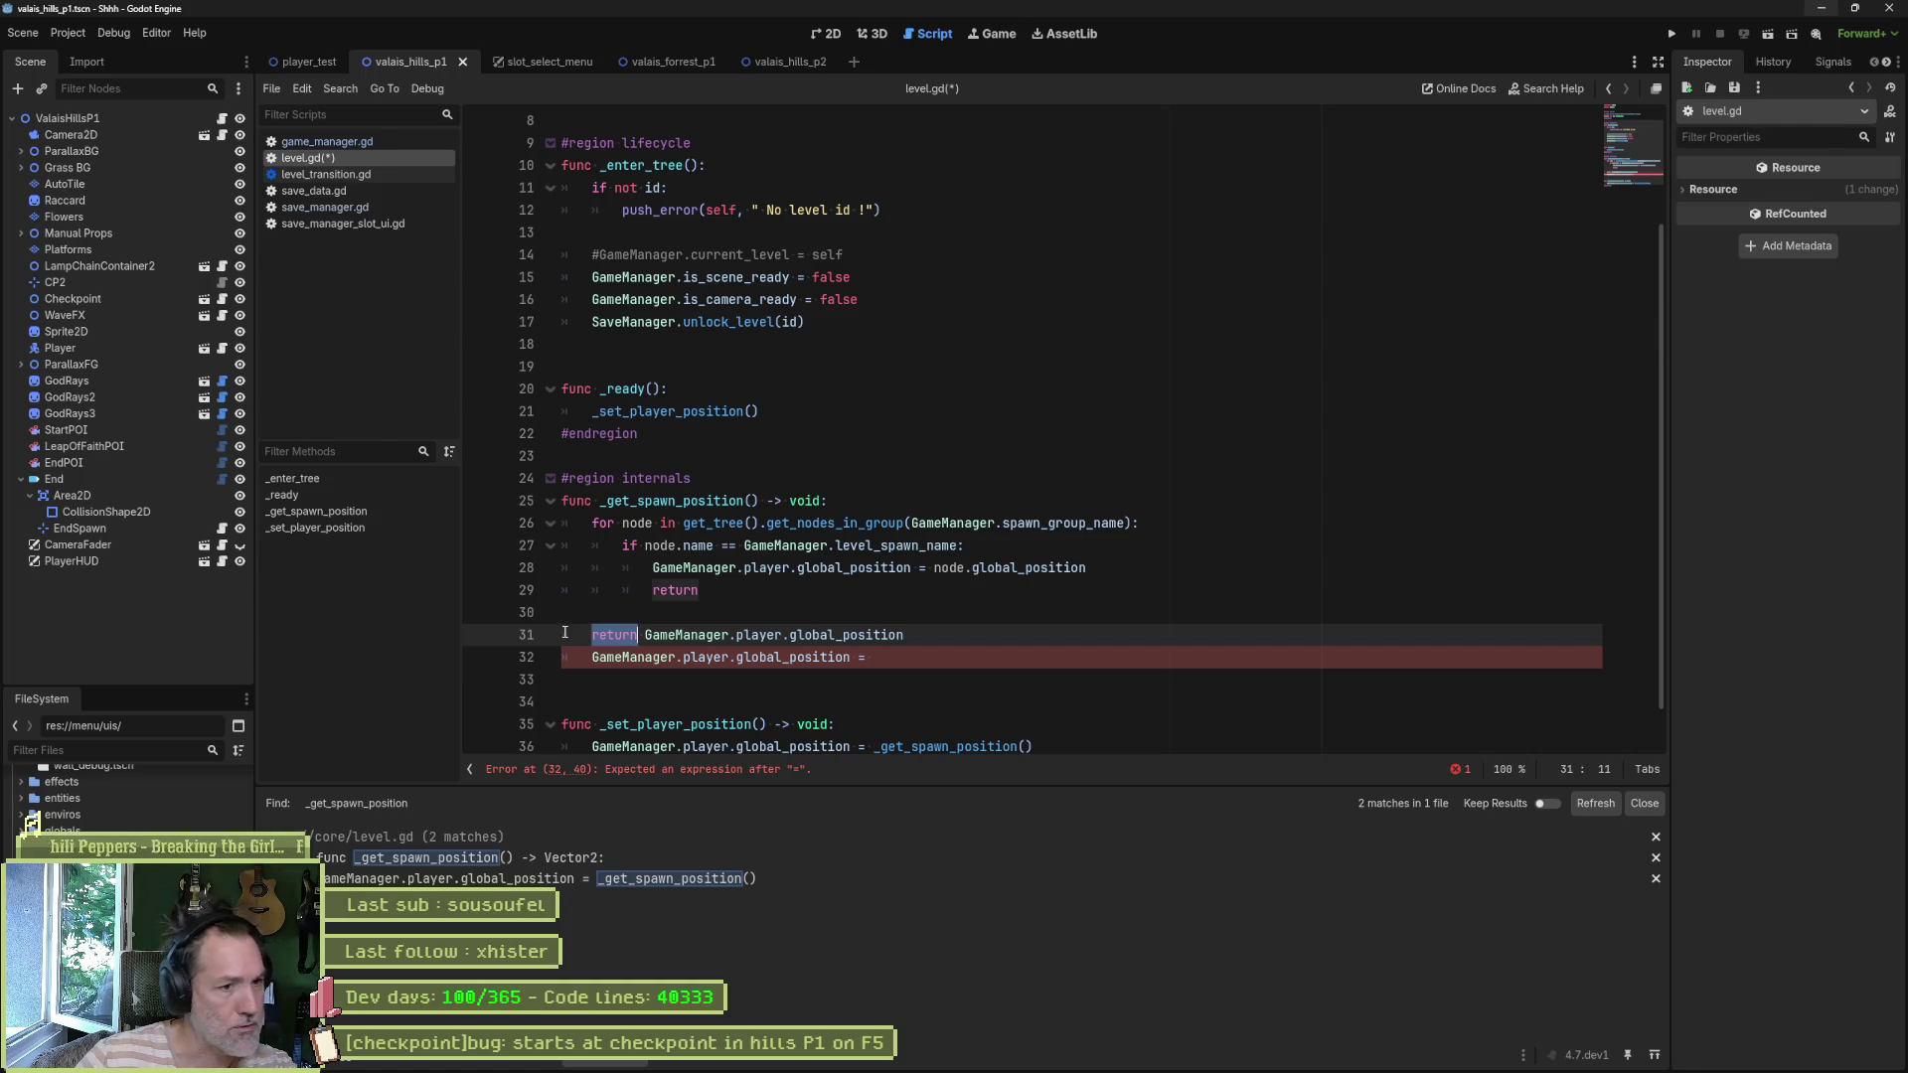
left_click_drag(580, 606, 580, 678)
key("Delete")
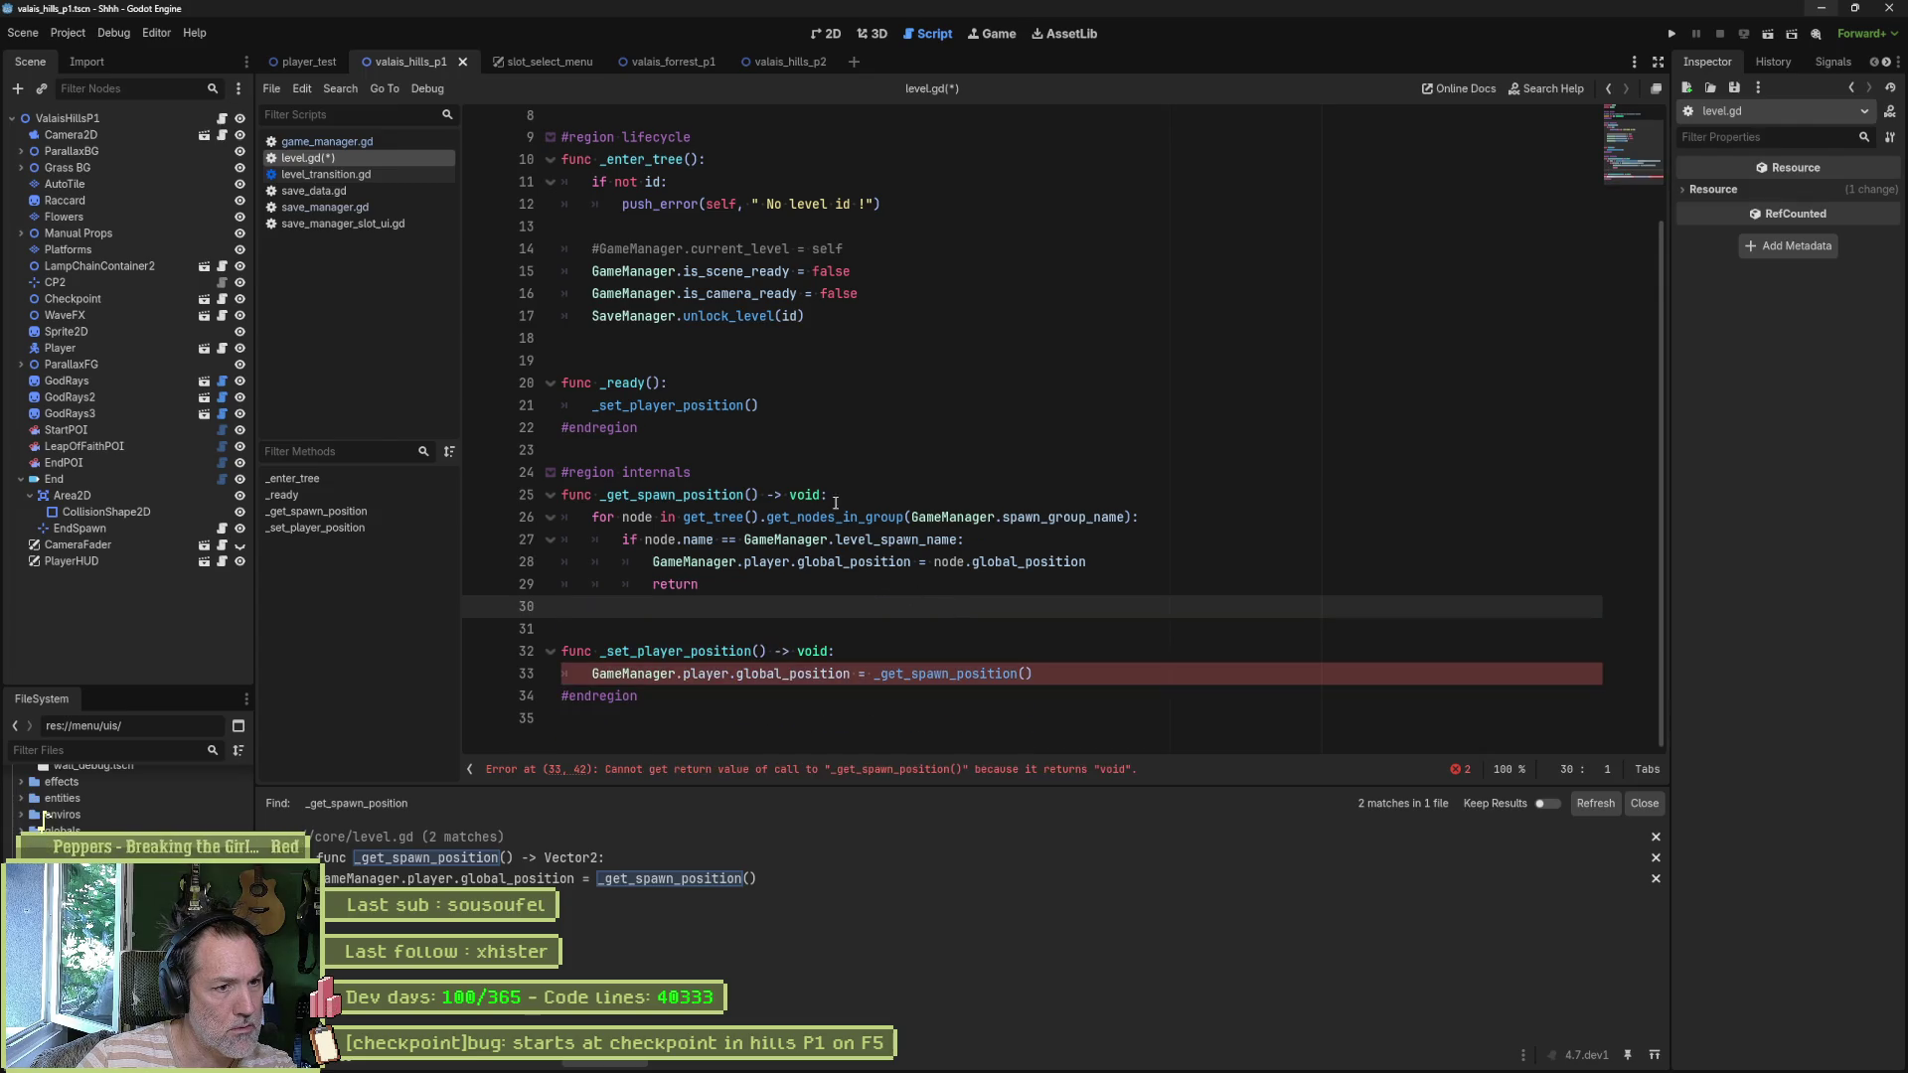
key("ctrl+shift+k")
key("ctrl+shift+k")
key("ctrl+shift+k")
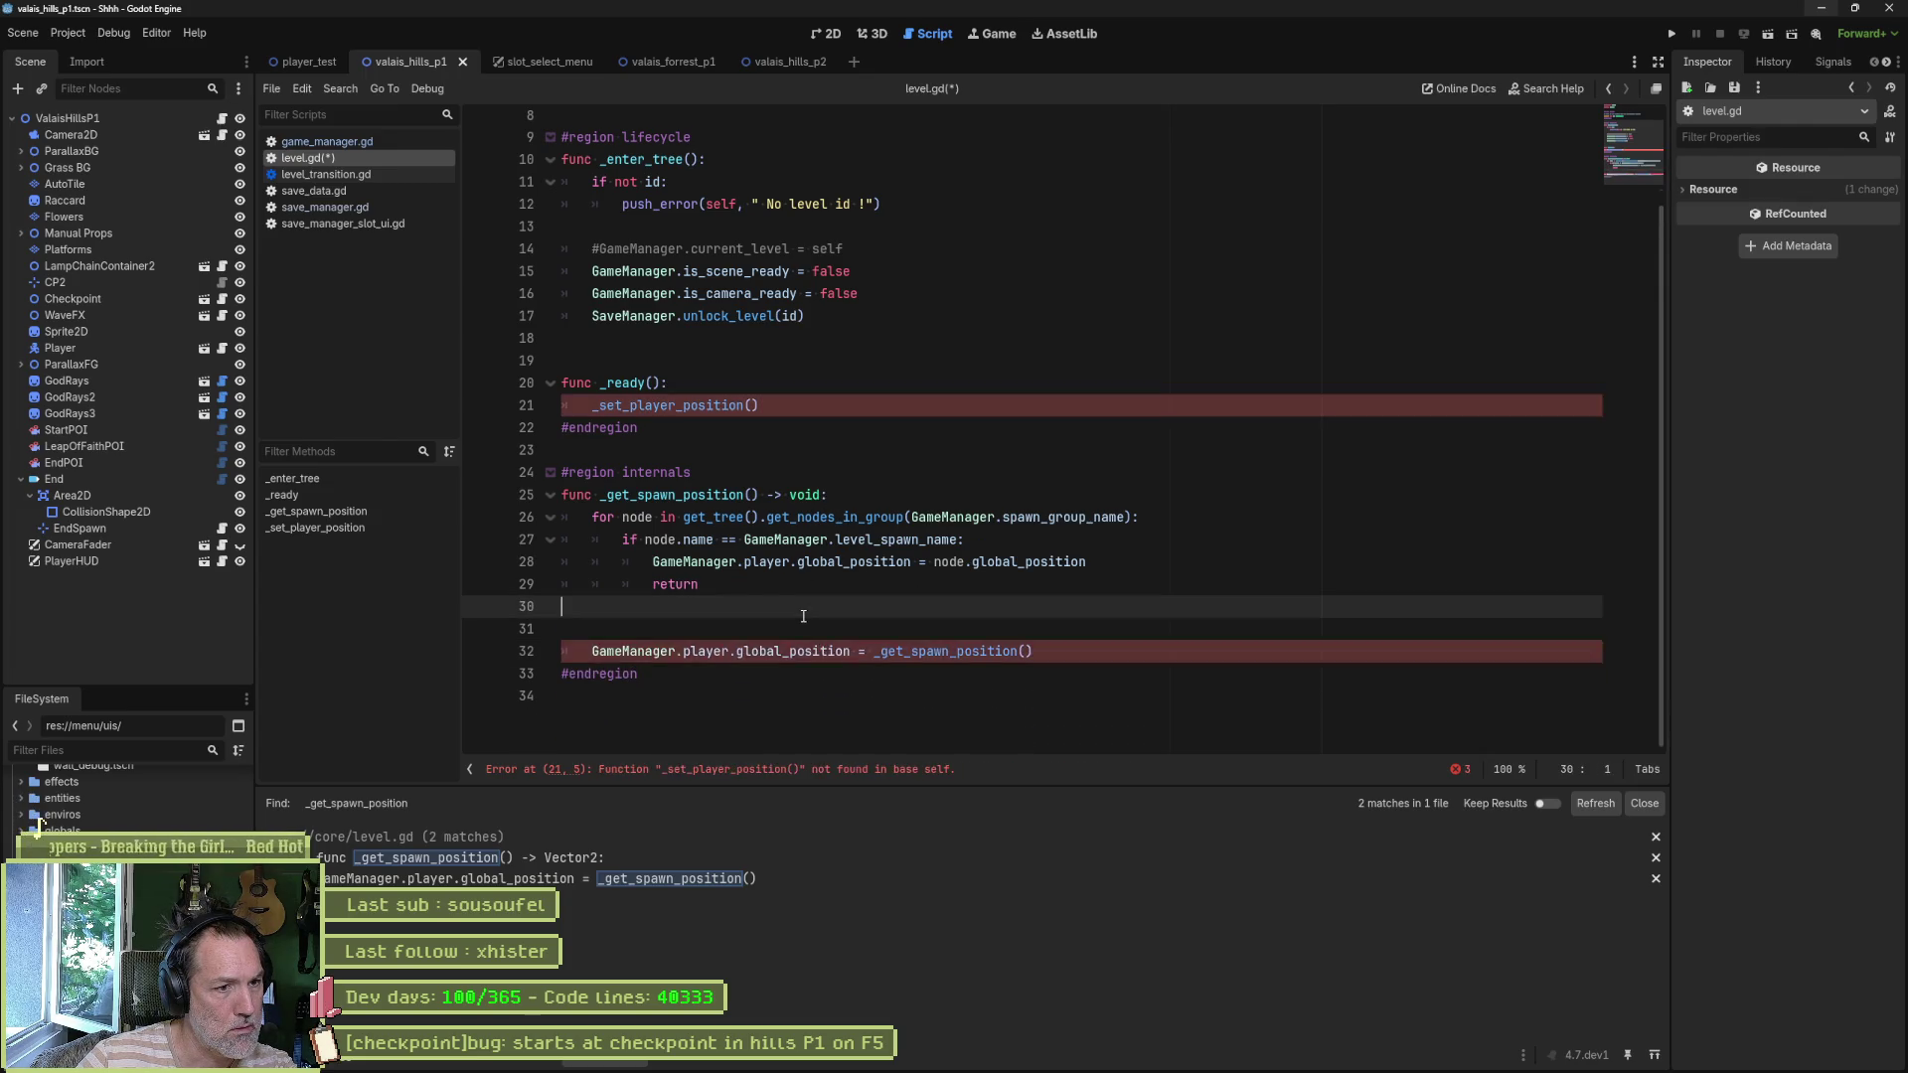
left_click(614, 406)
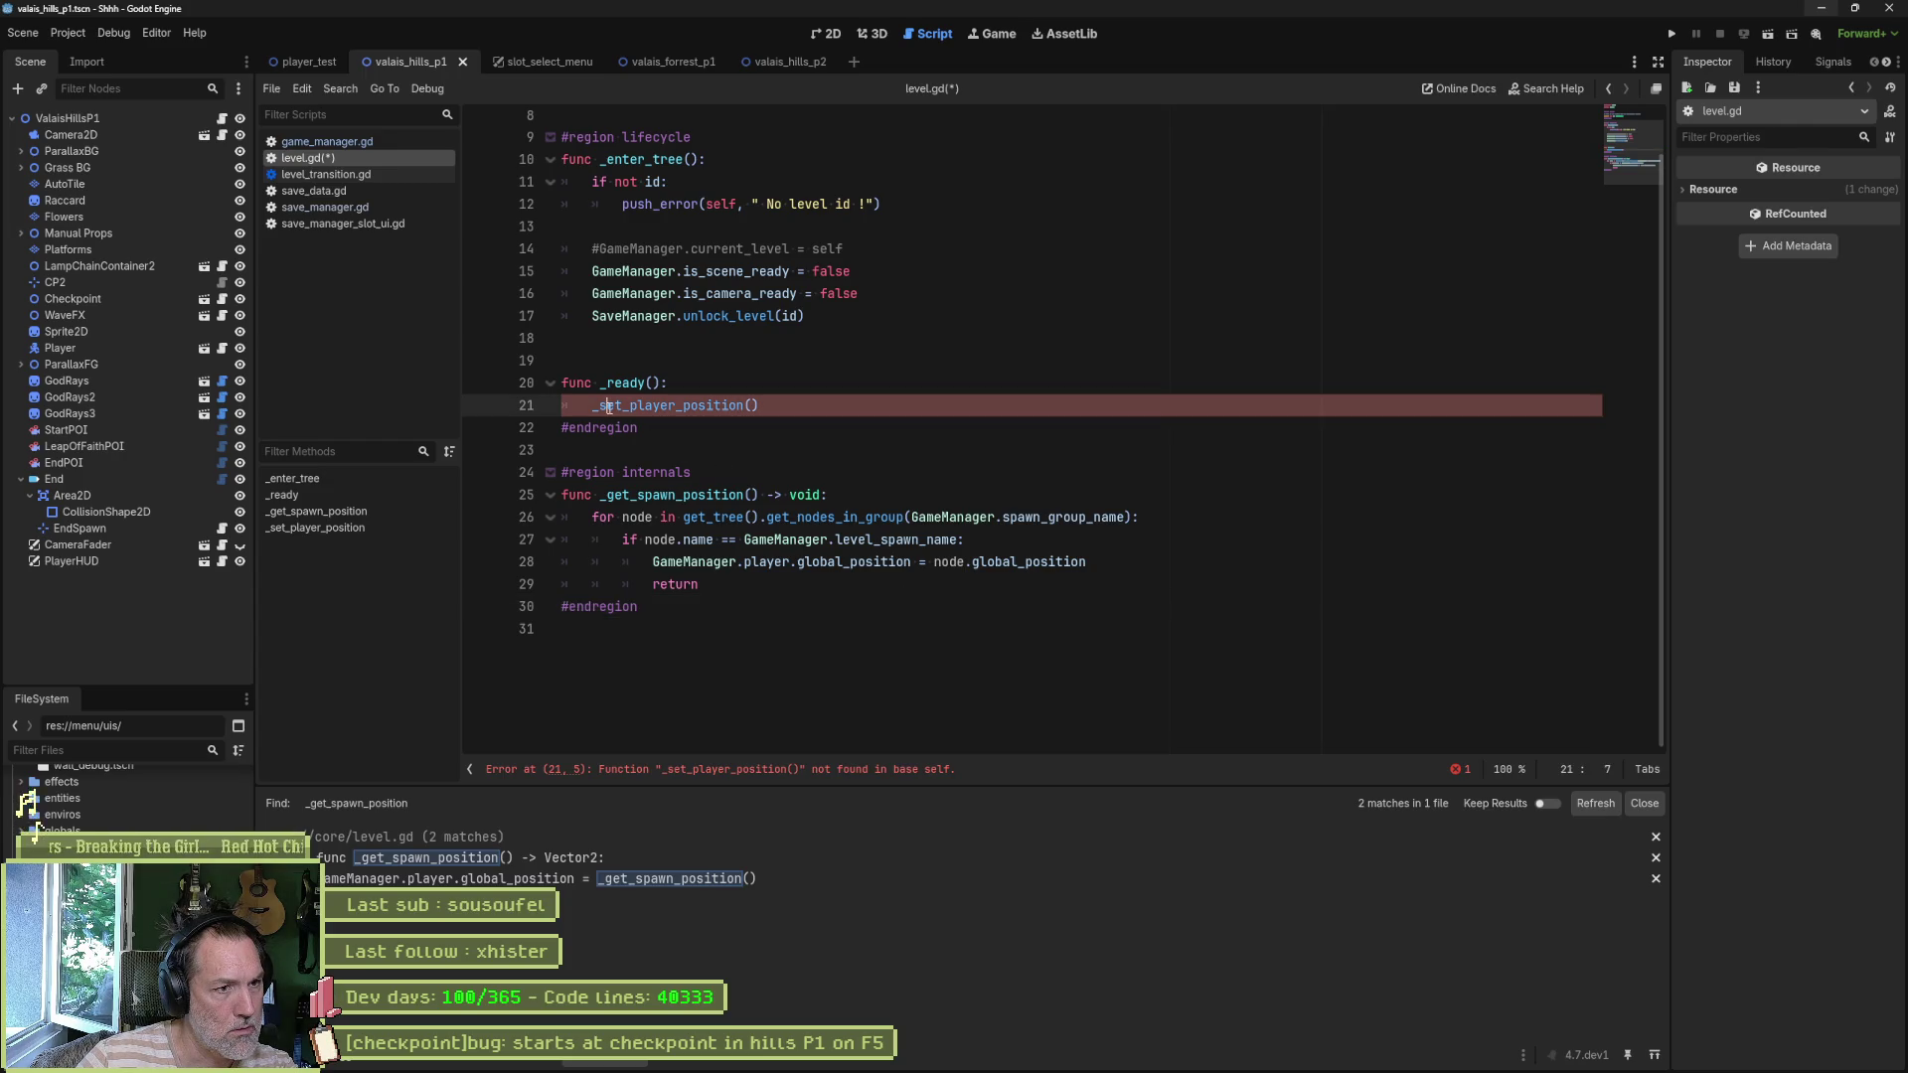
key("BackSpace")
type("g")
key("ctrl+End")
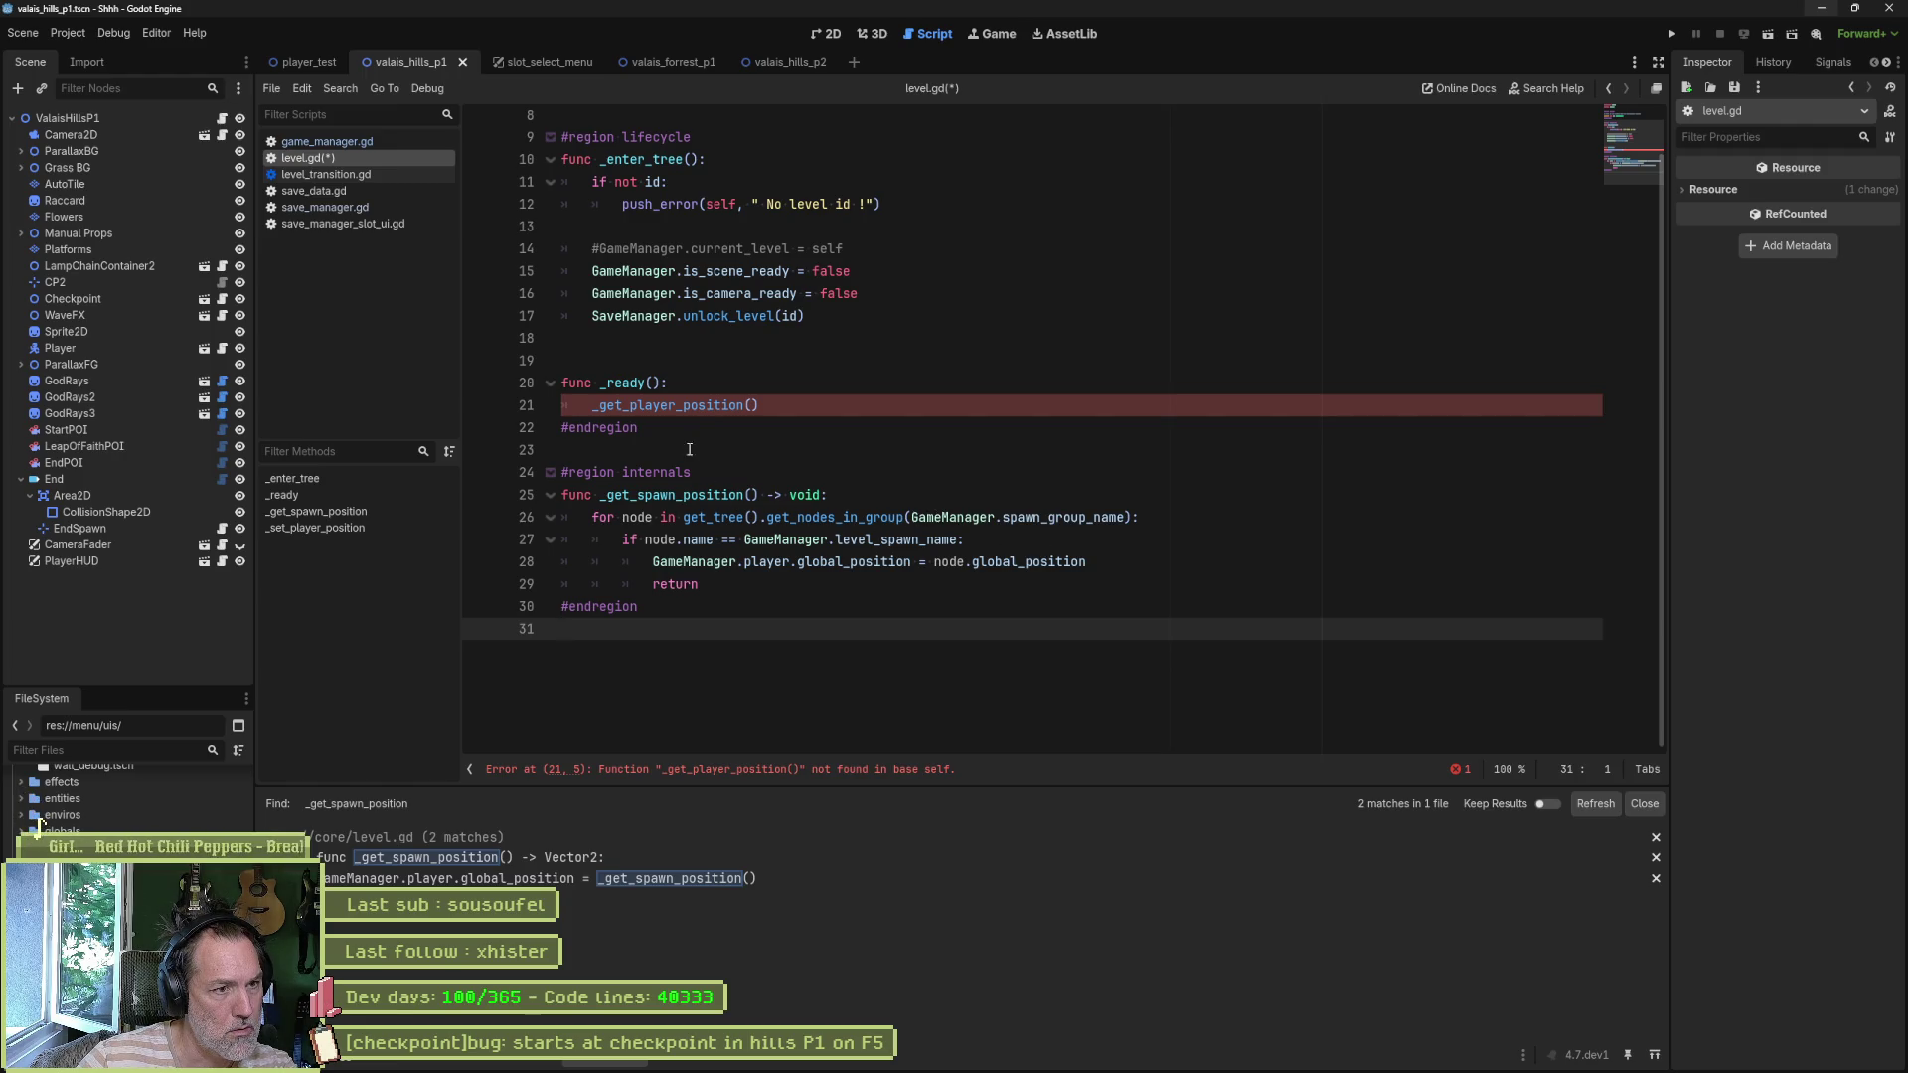
left_click(608, 494)
key("Delete")
type("s")
double_click(676, 494)
key("ctrl+c")
double_click(676, 406)
key("ctrl+v")
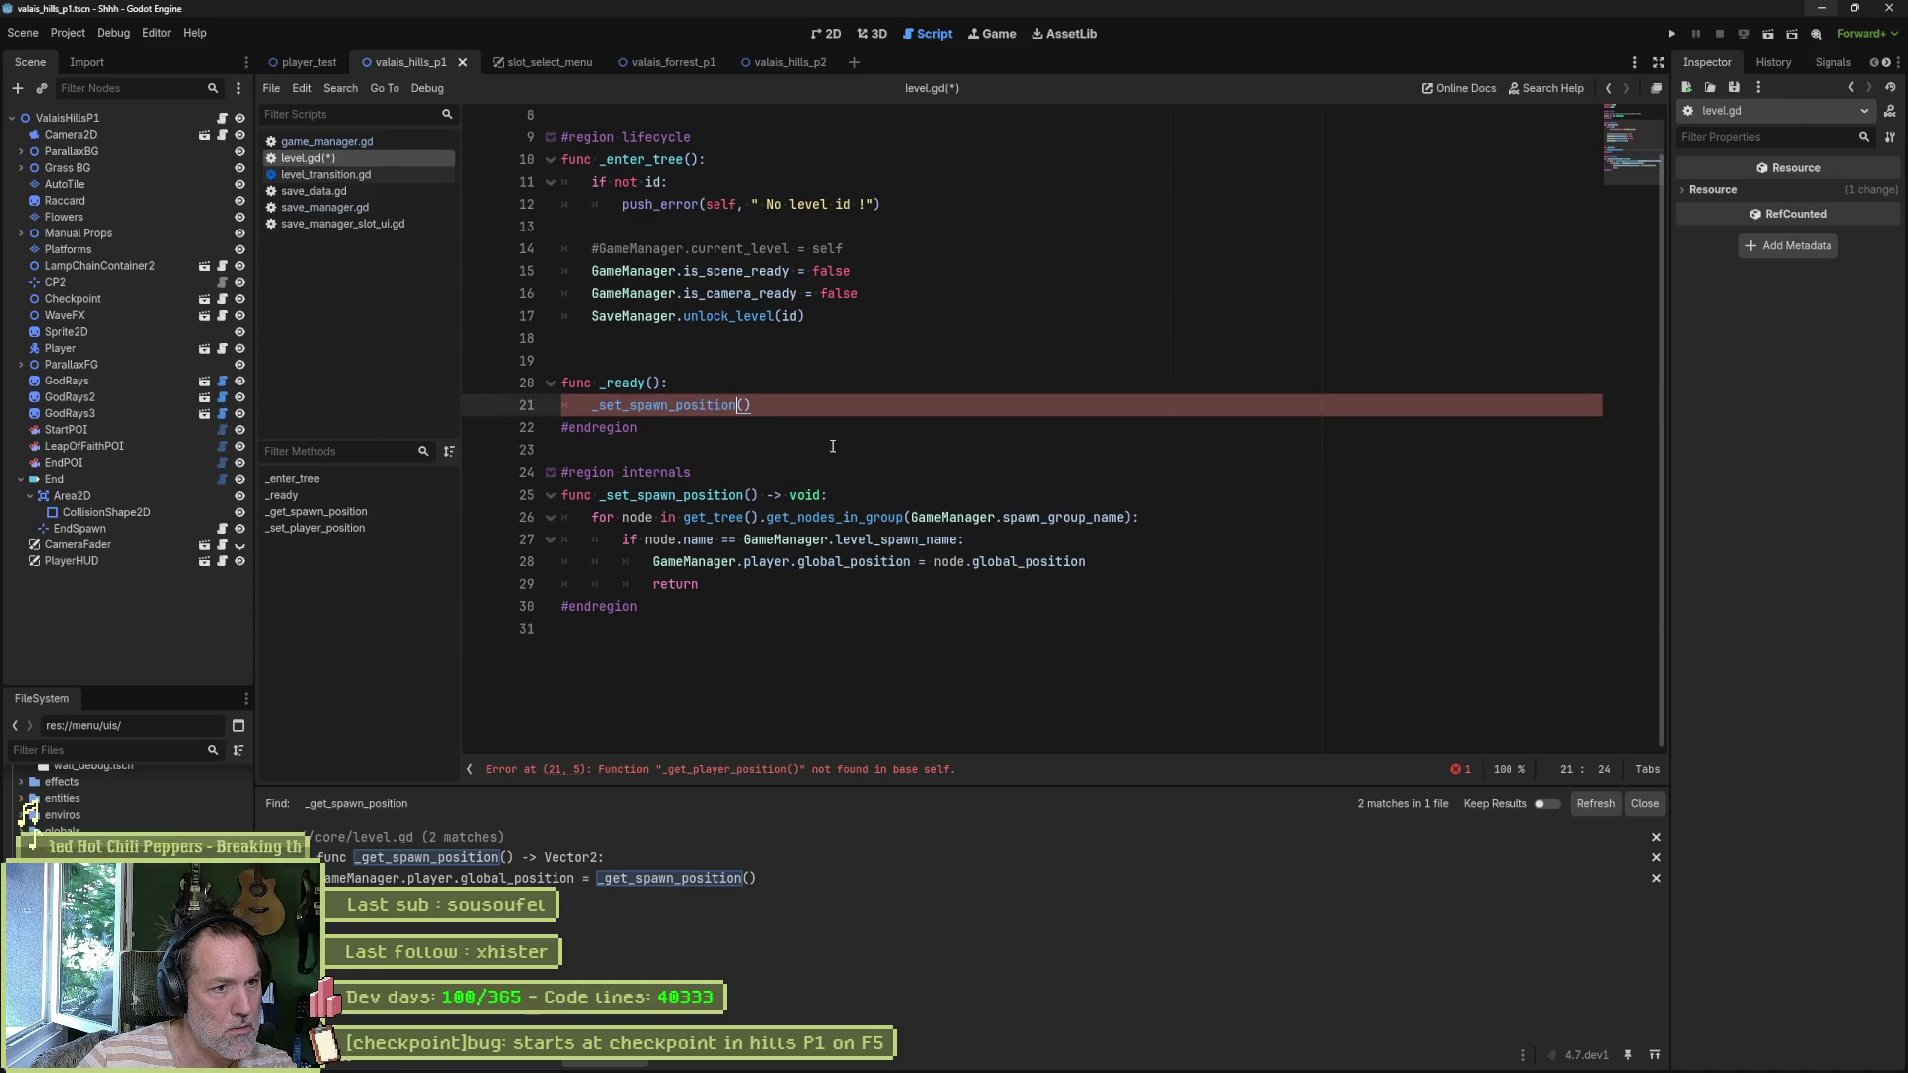
scroll(833, 446, "up", 2)
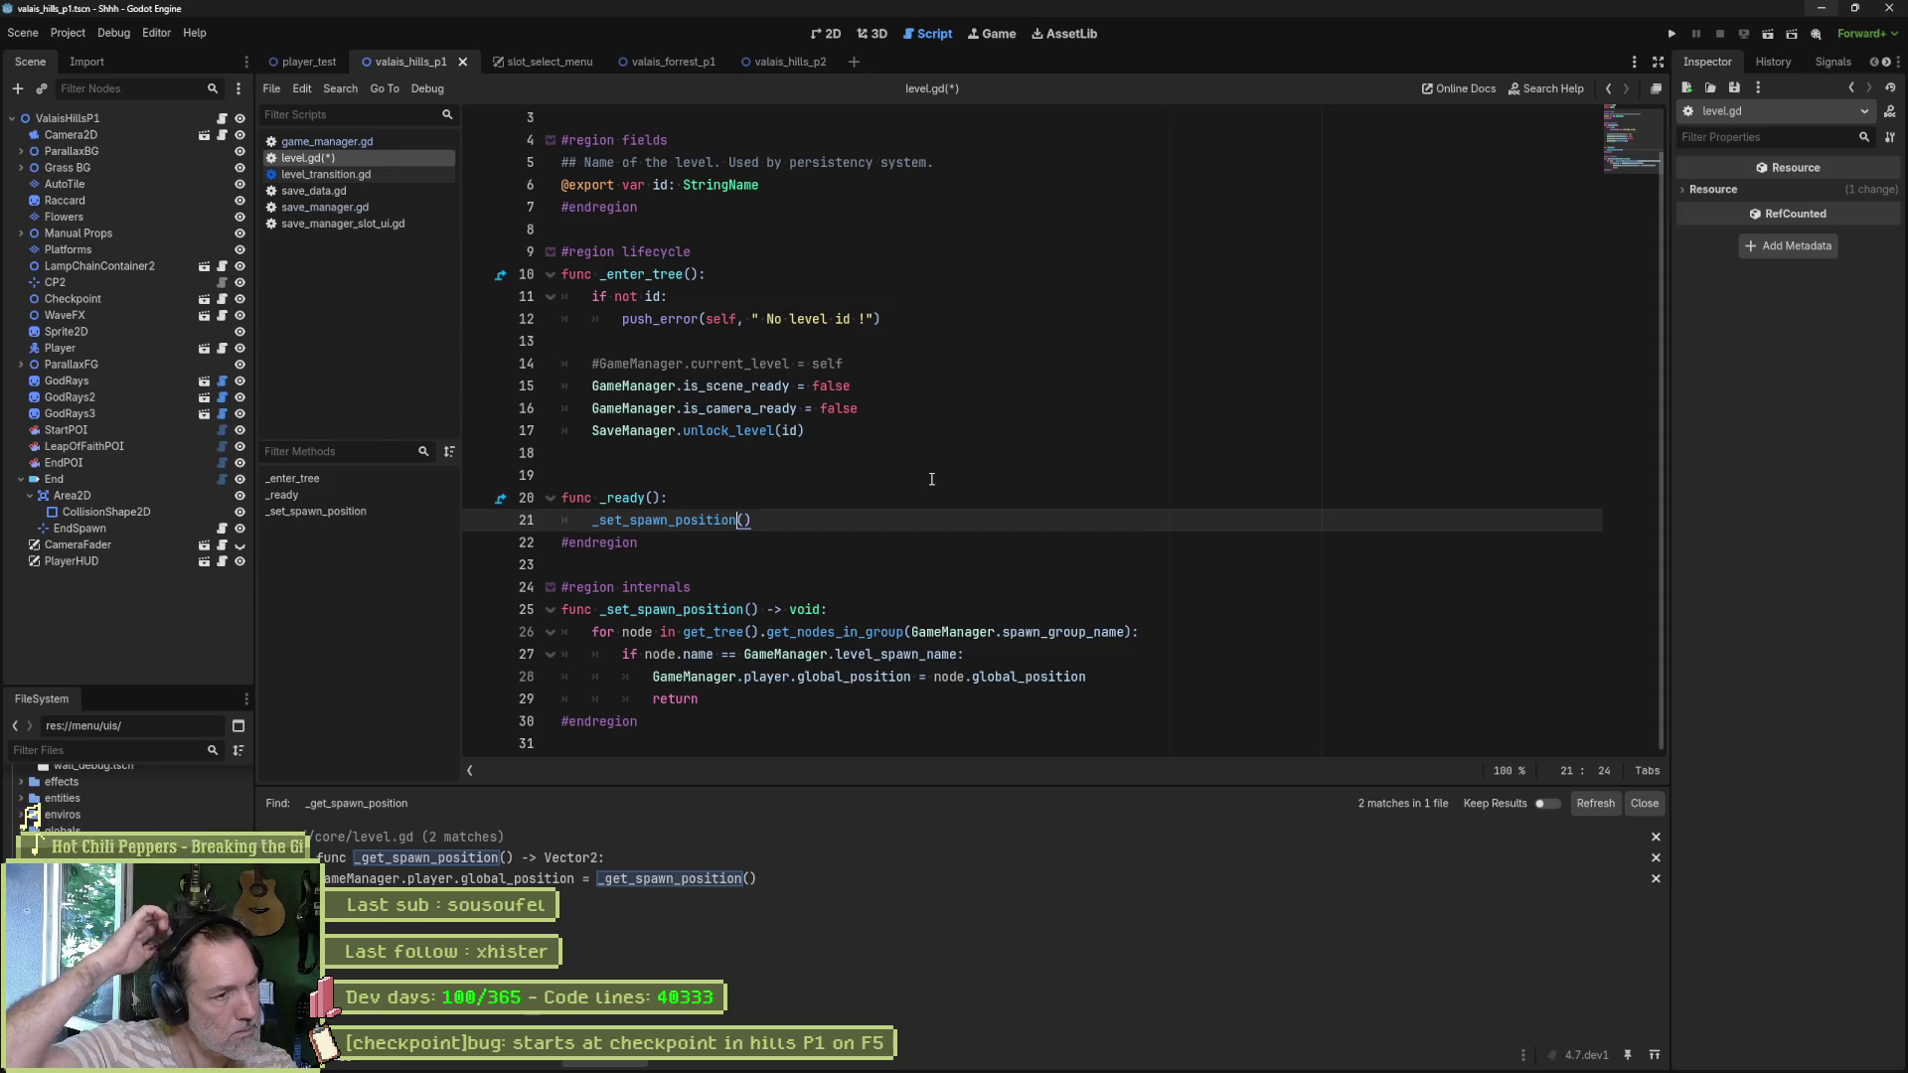
key("ctrl+s")
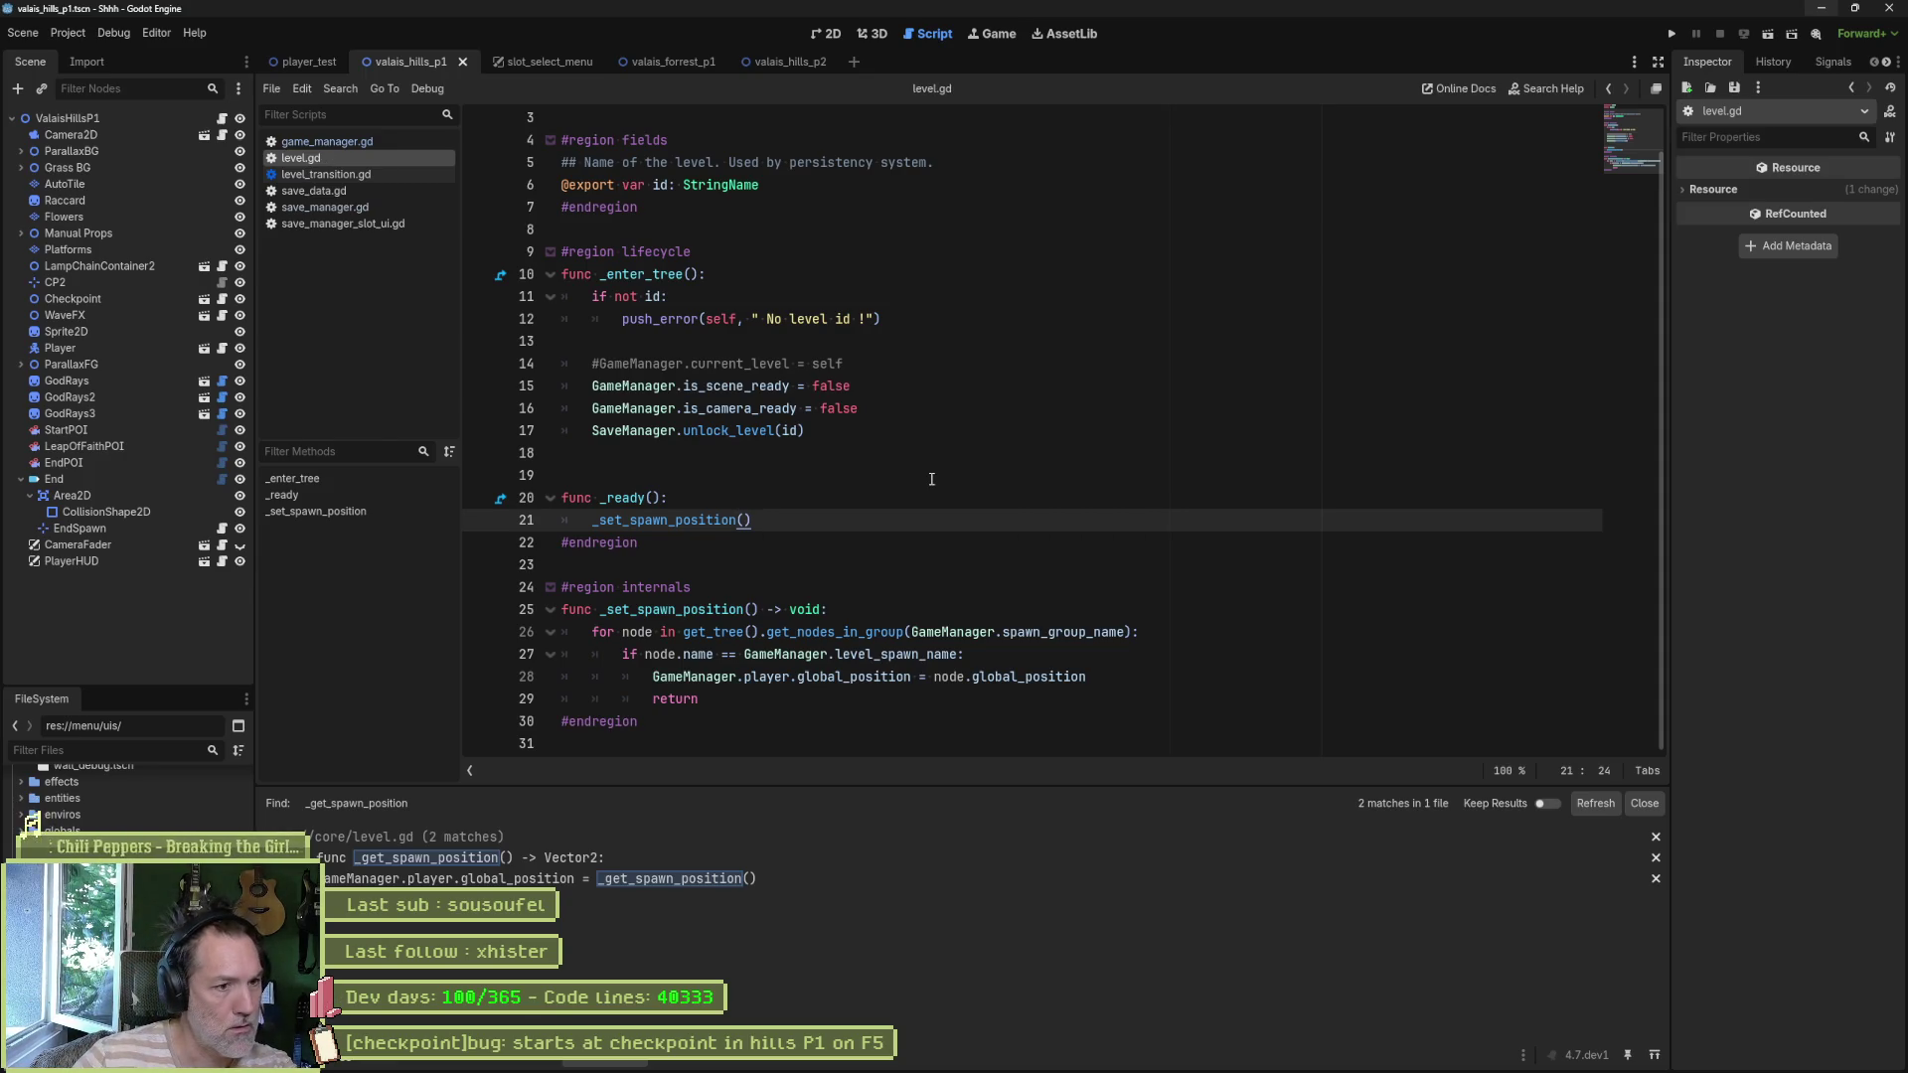
mouse_move(1152, 637)
left_mouse_down()
mouse_move(894, 655)
mouse_move(599, 637)
left_mouse_up()
left_click(700, 676)
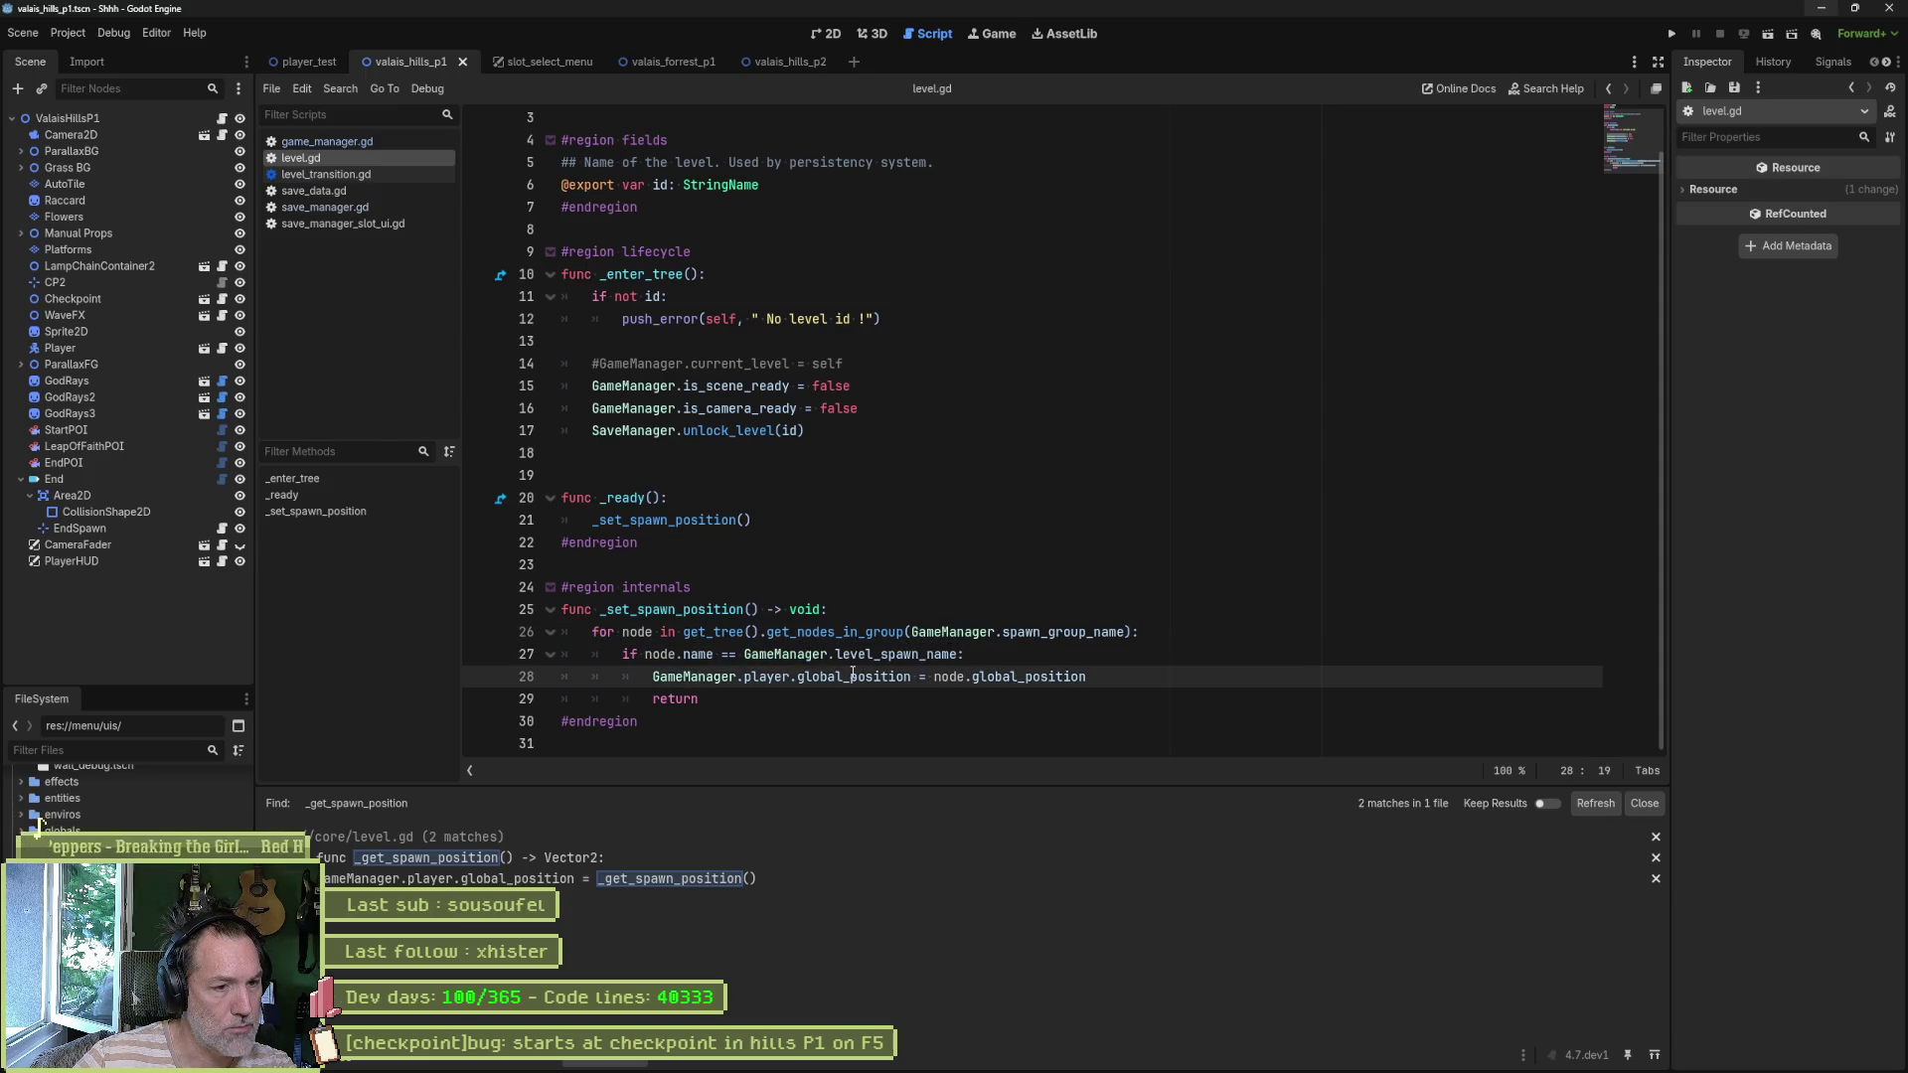
left_click_drag(1105, 666, 1104, 658)
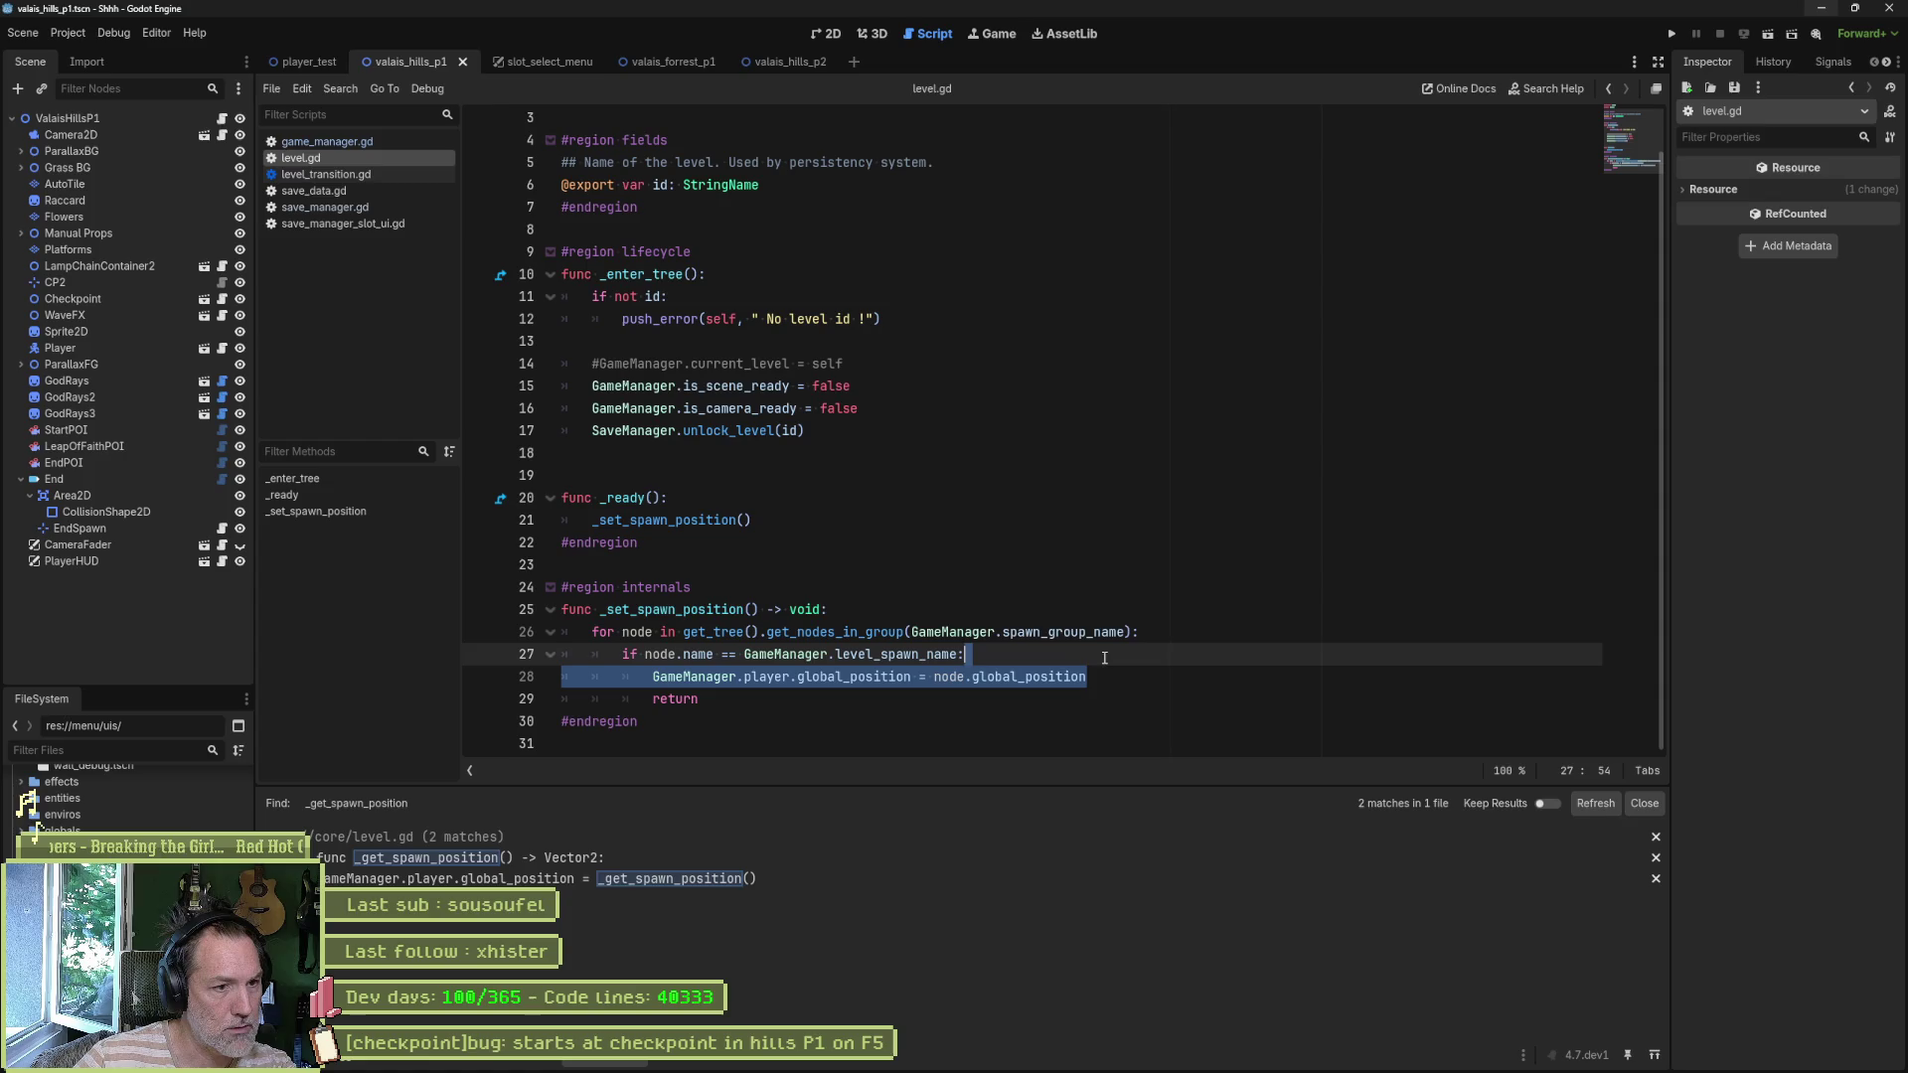
- Write 'if GameManager.level_spawn_name.is_empty():' above the for loop using autocomplete
left_click(931, 609)
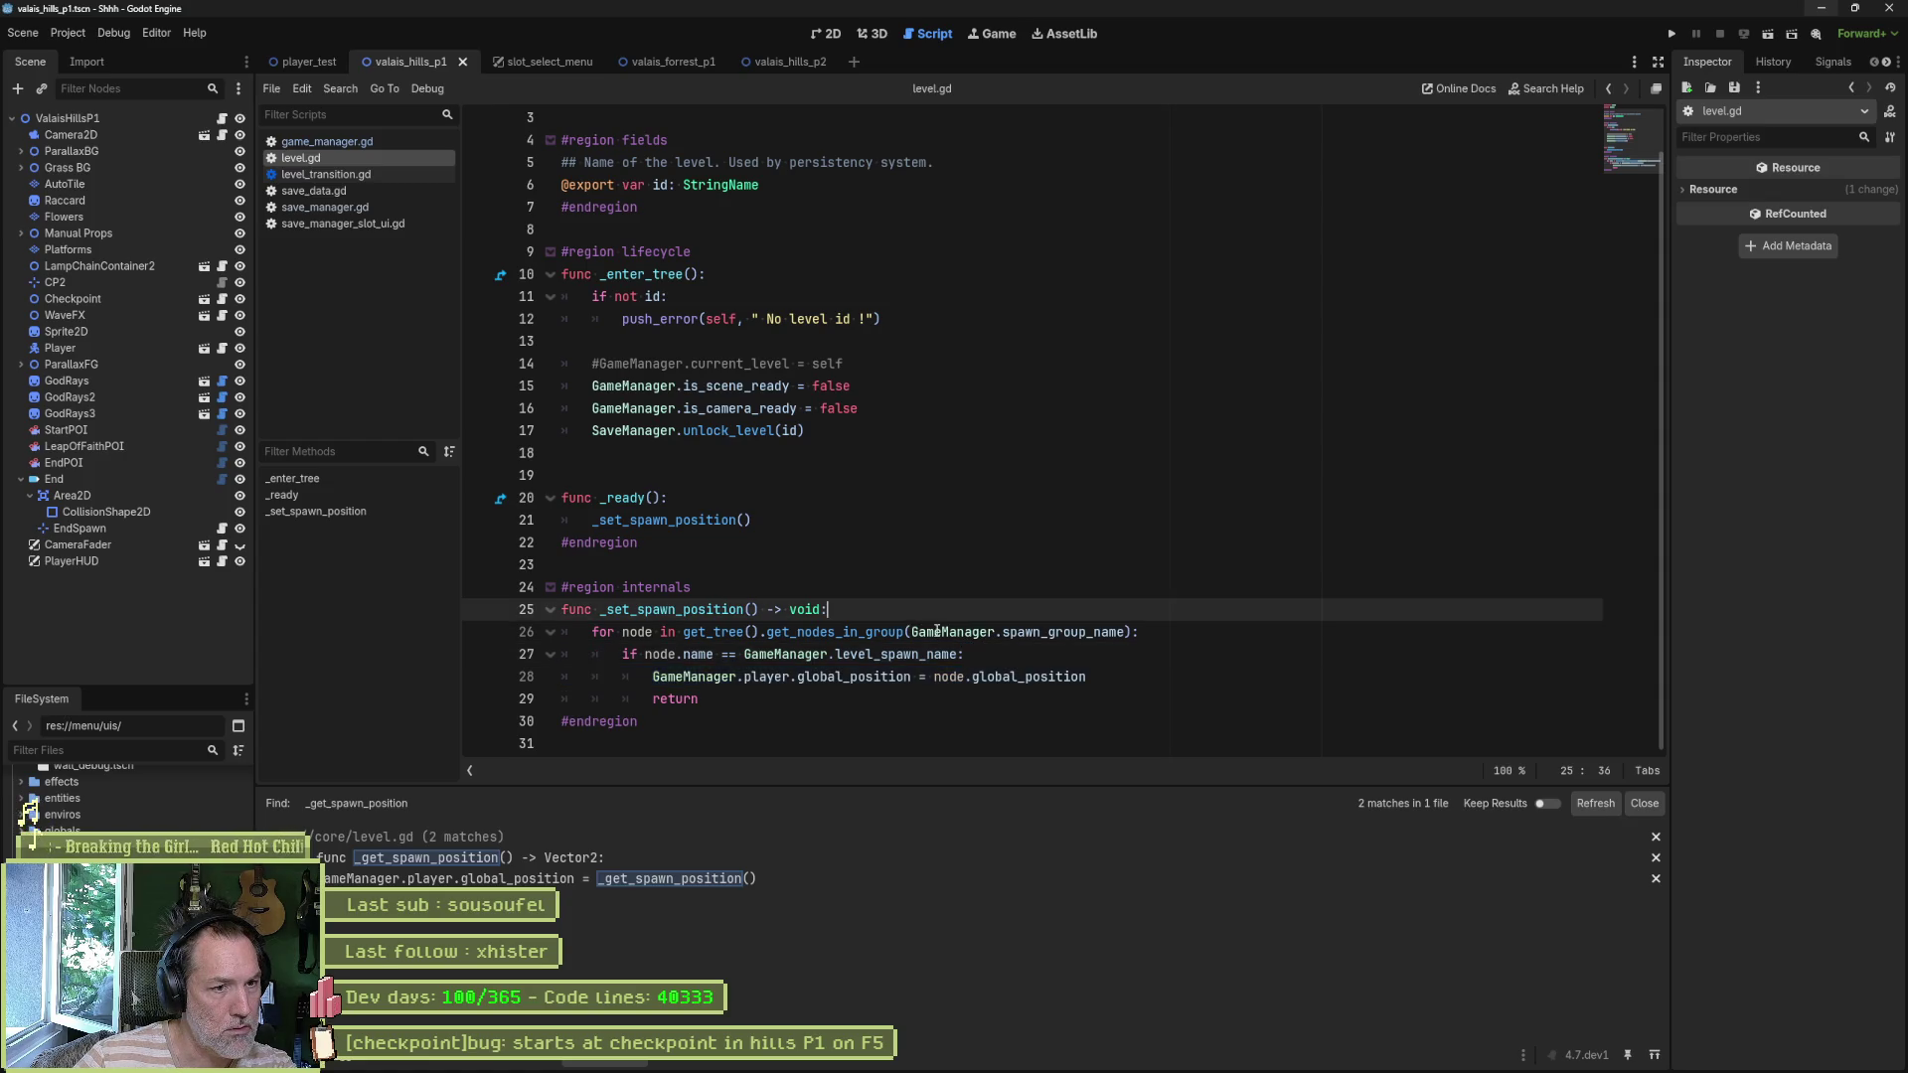
key("Return")
type("if ")
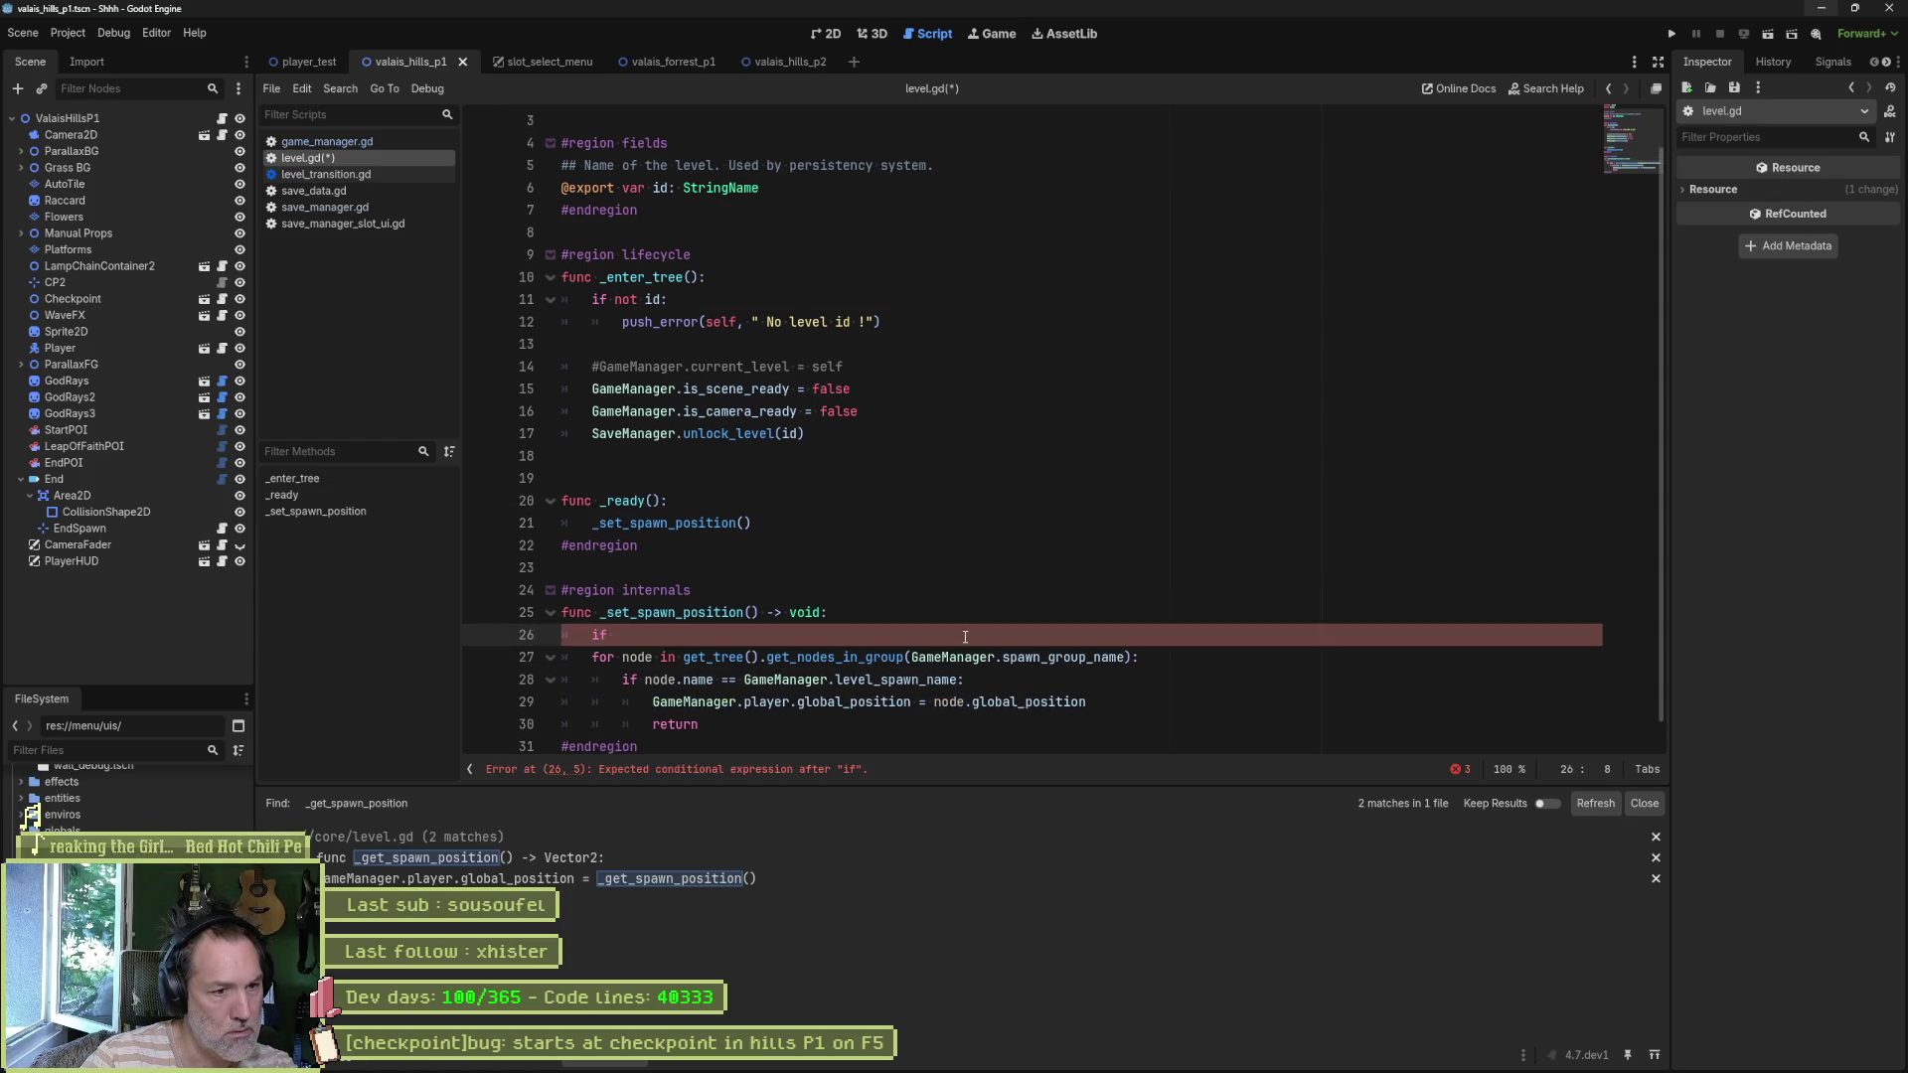
type("GAmem")
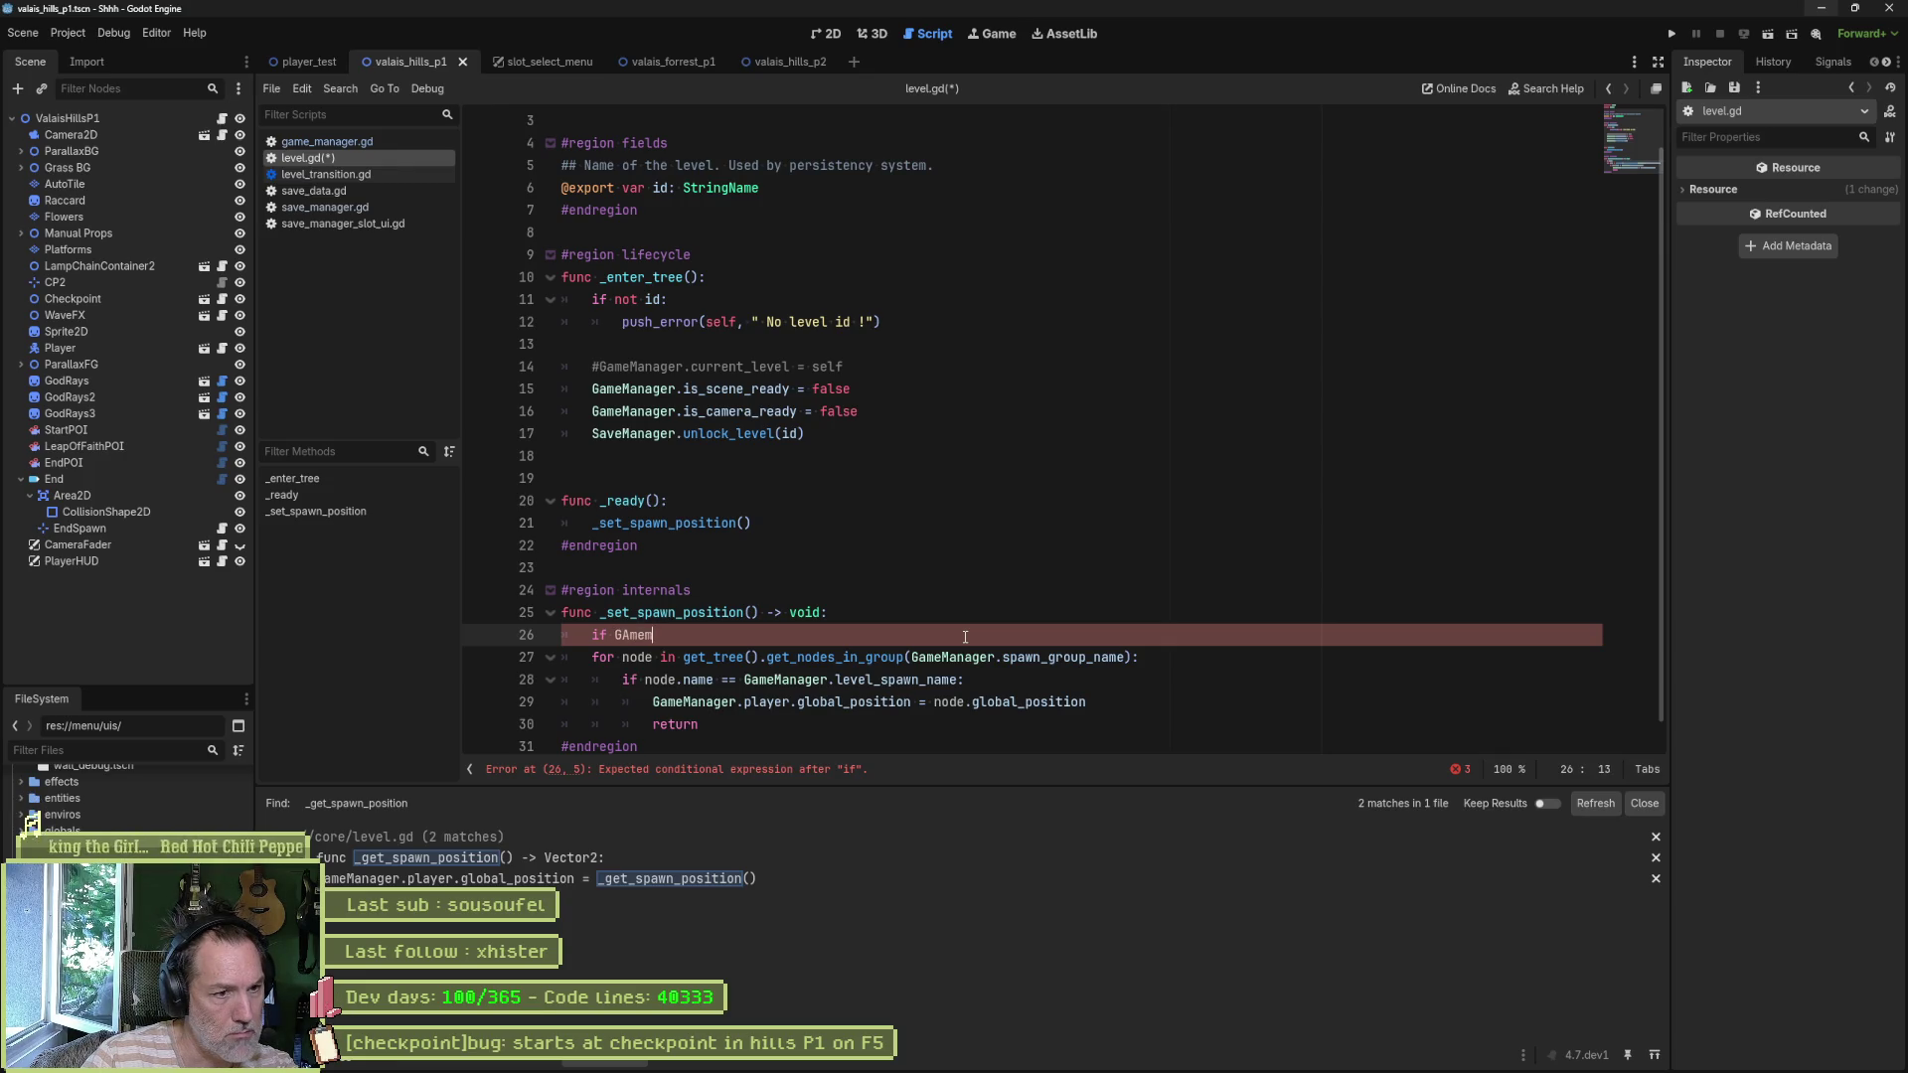
key("Return")
type(".le")
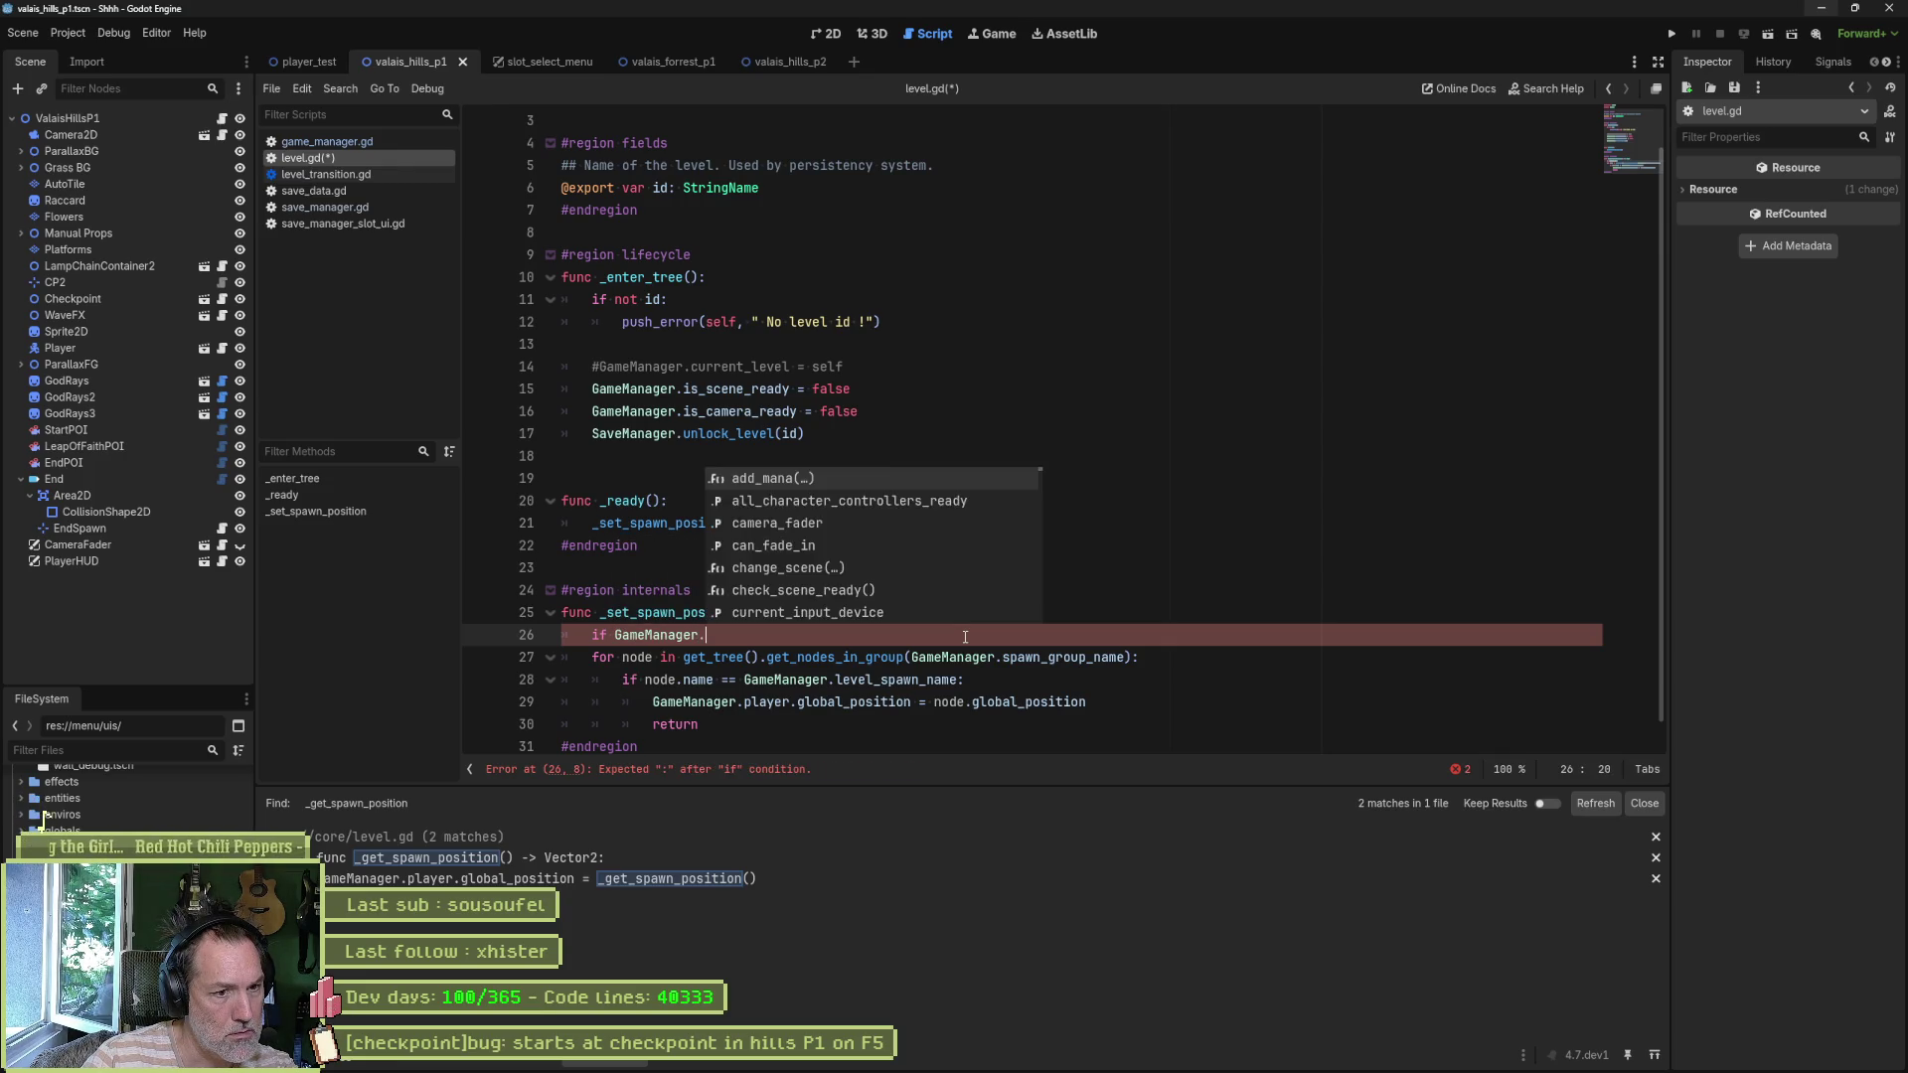
key("Down")
key("Return")
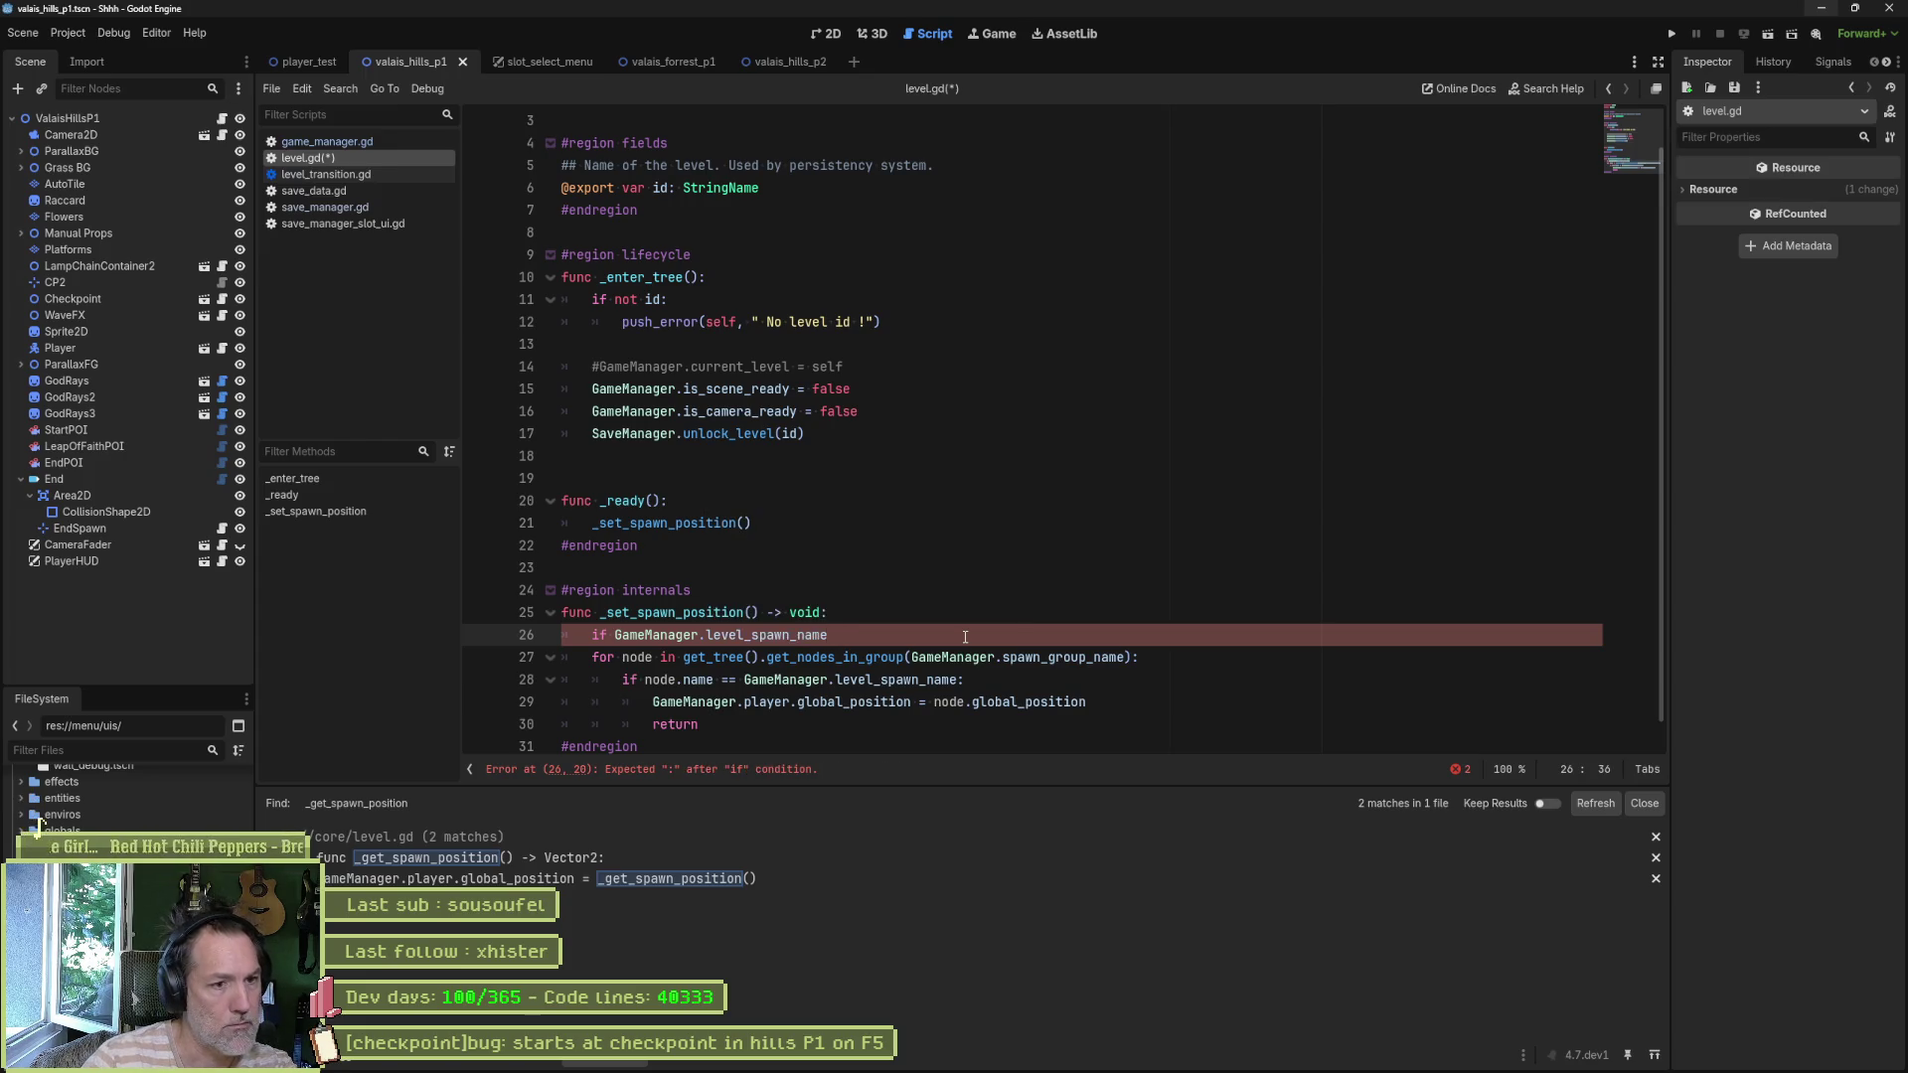
type(".is")
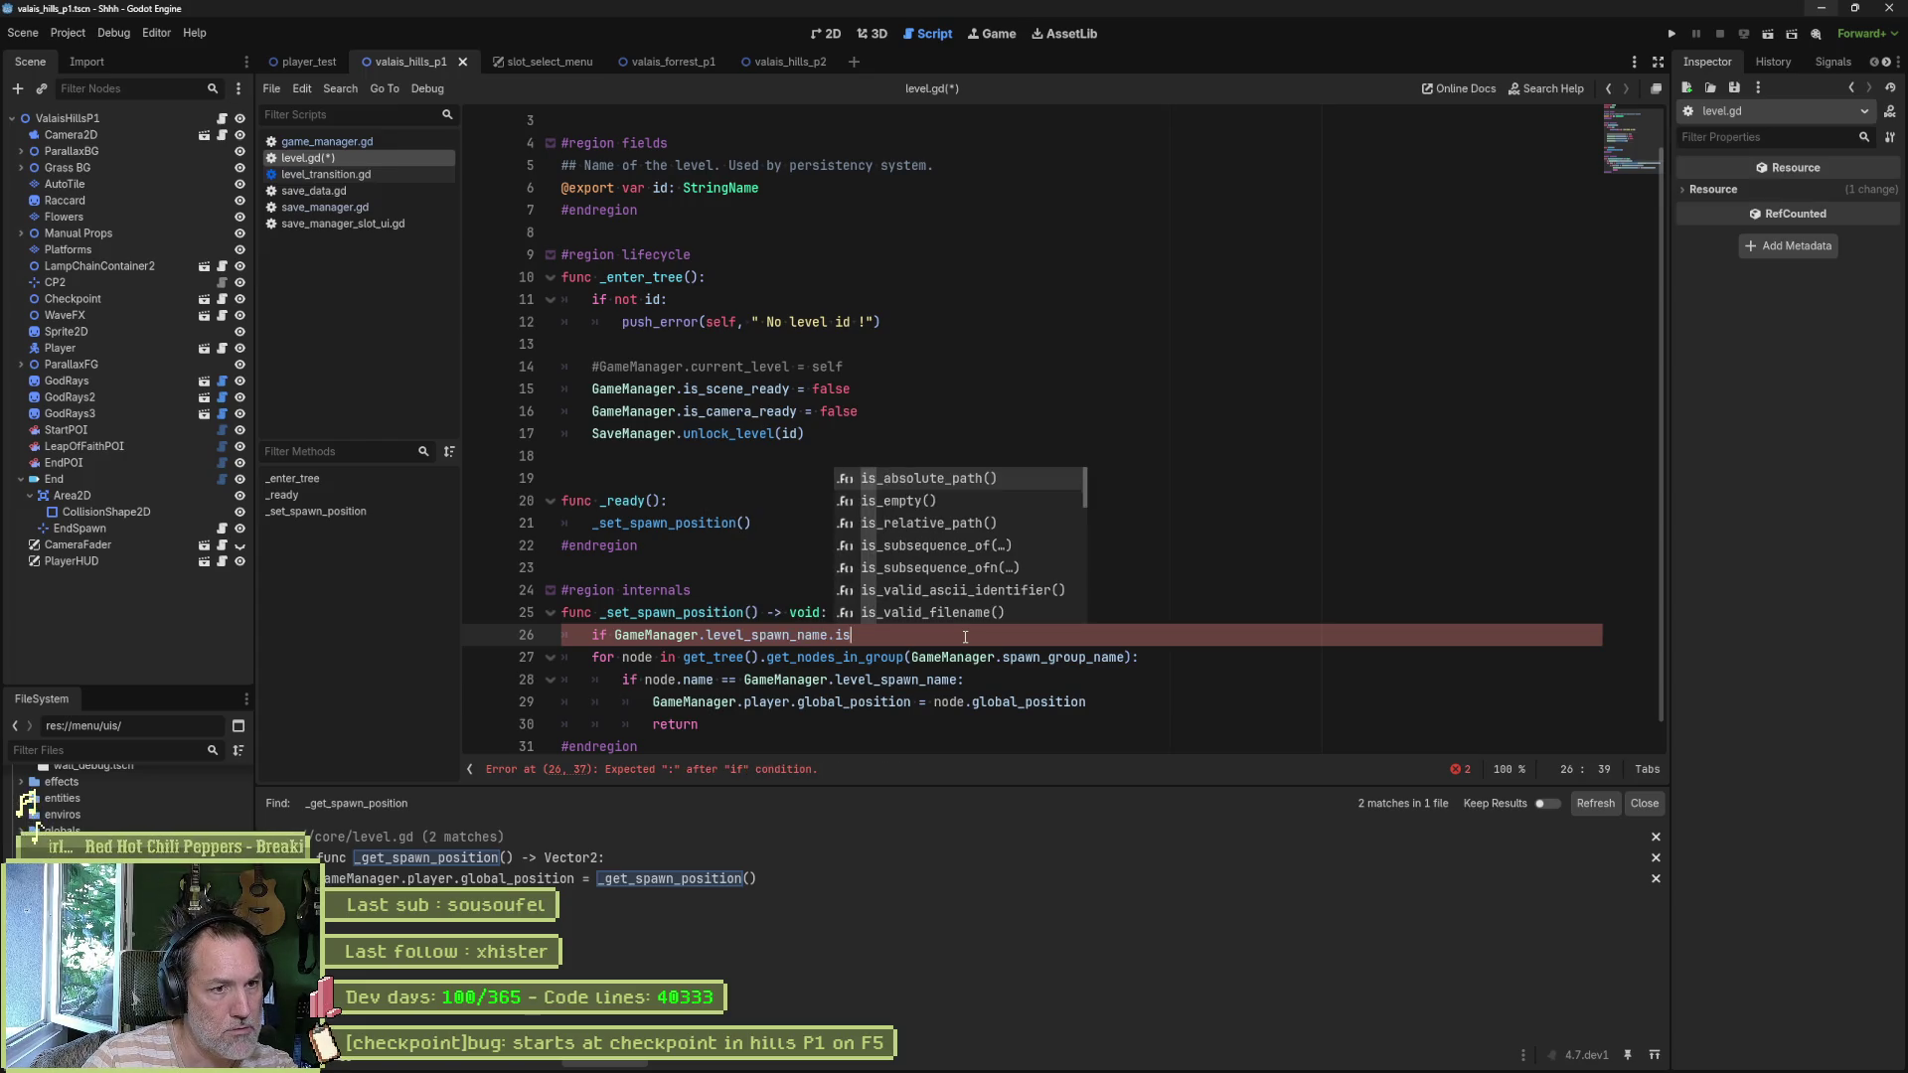
key("Down")
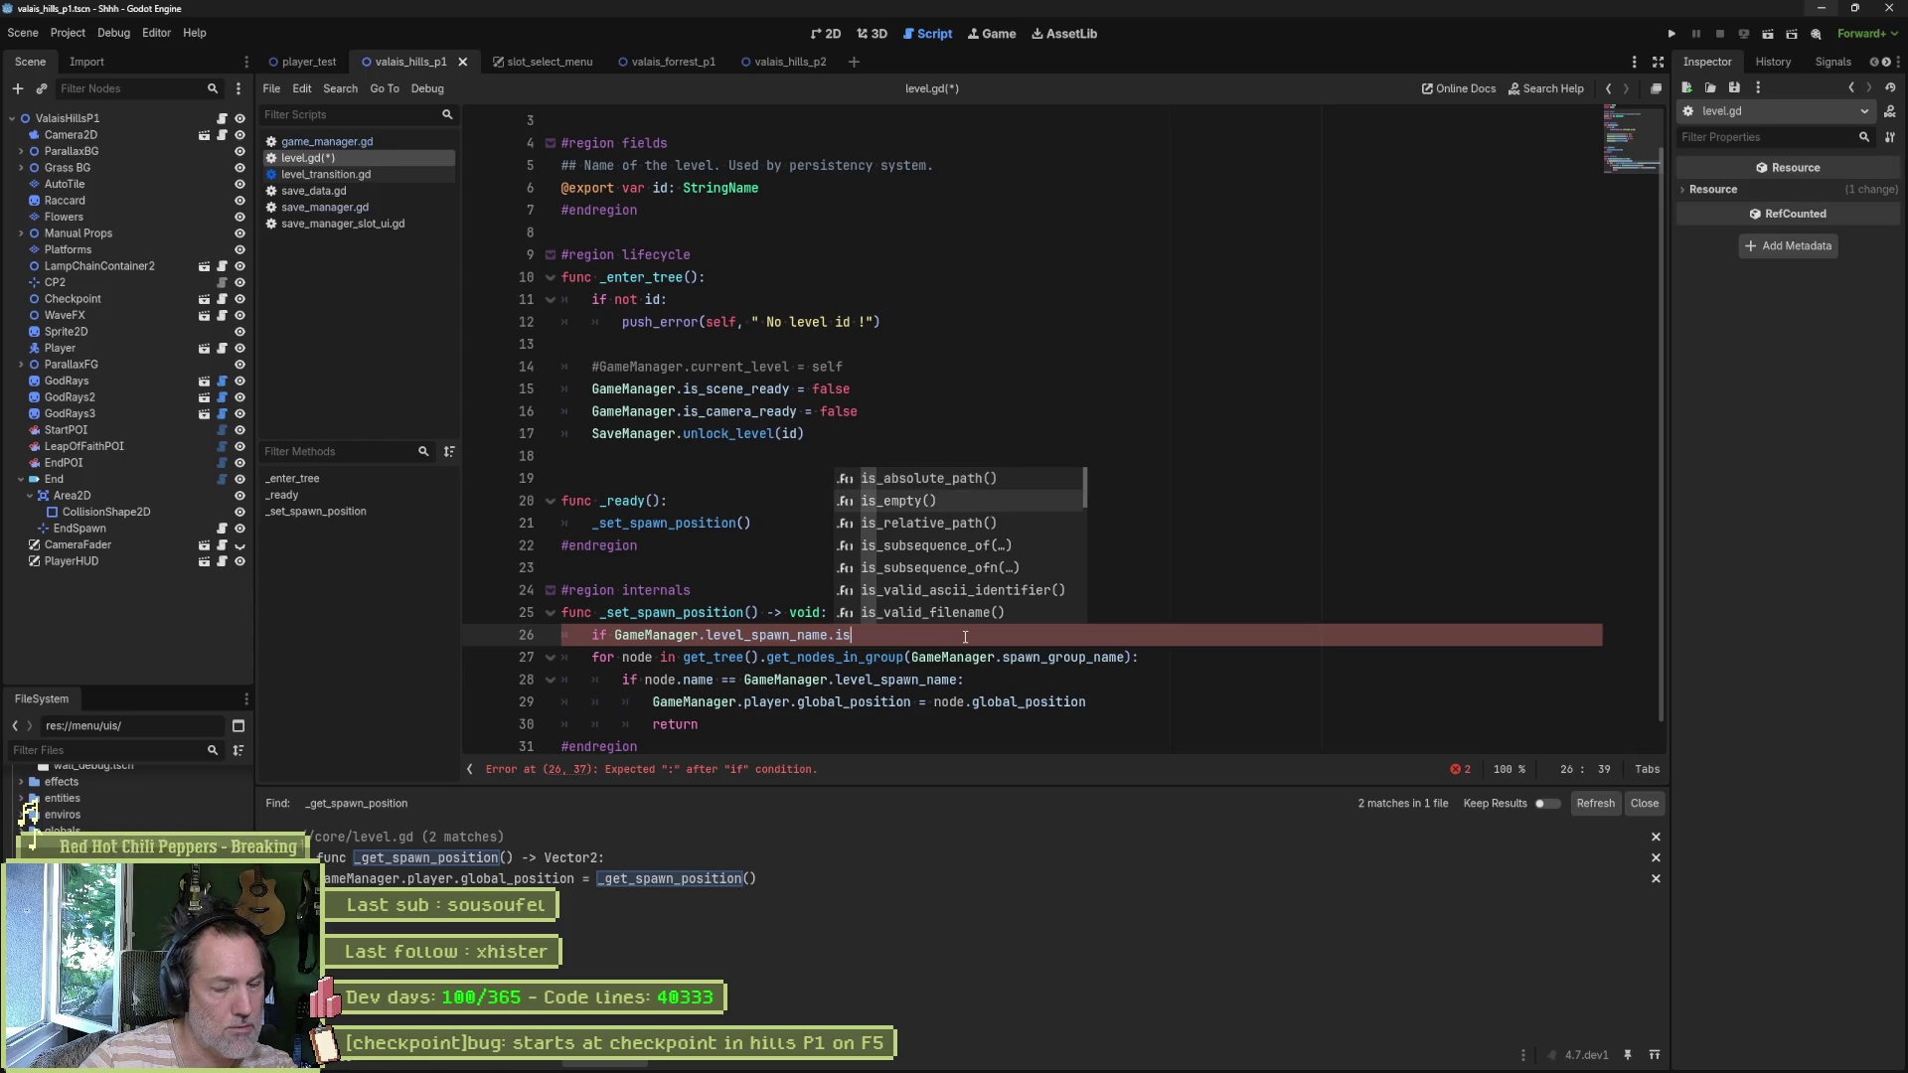
key("BackSpace")
key("BackSpace")
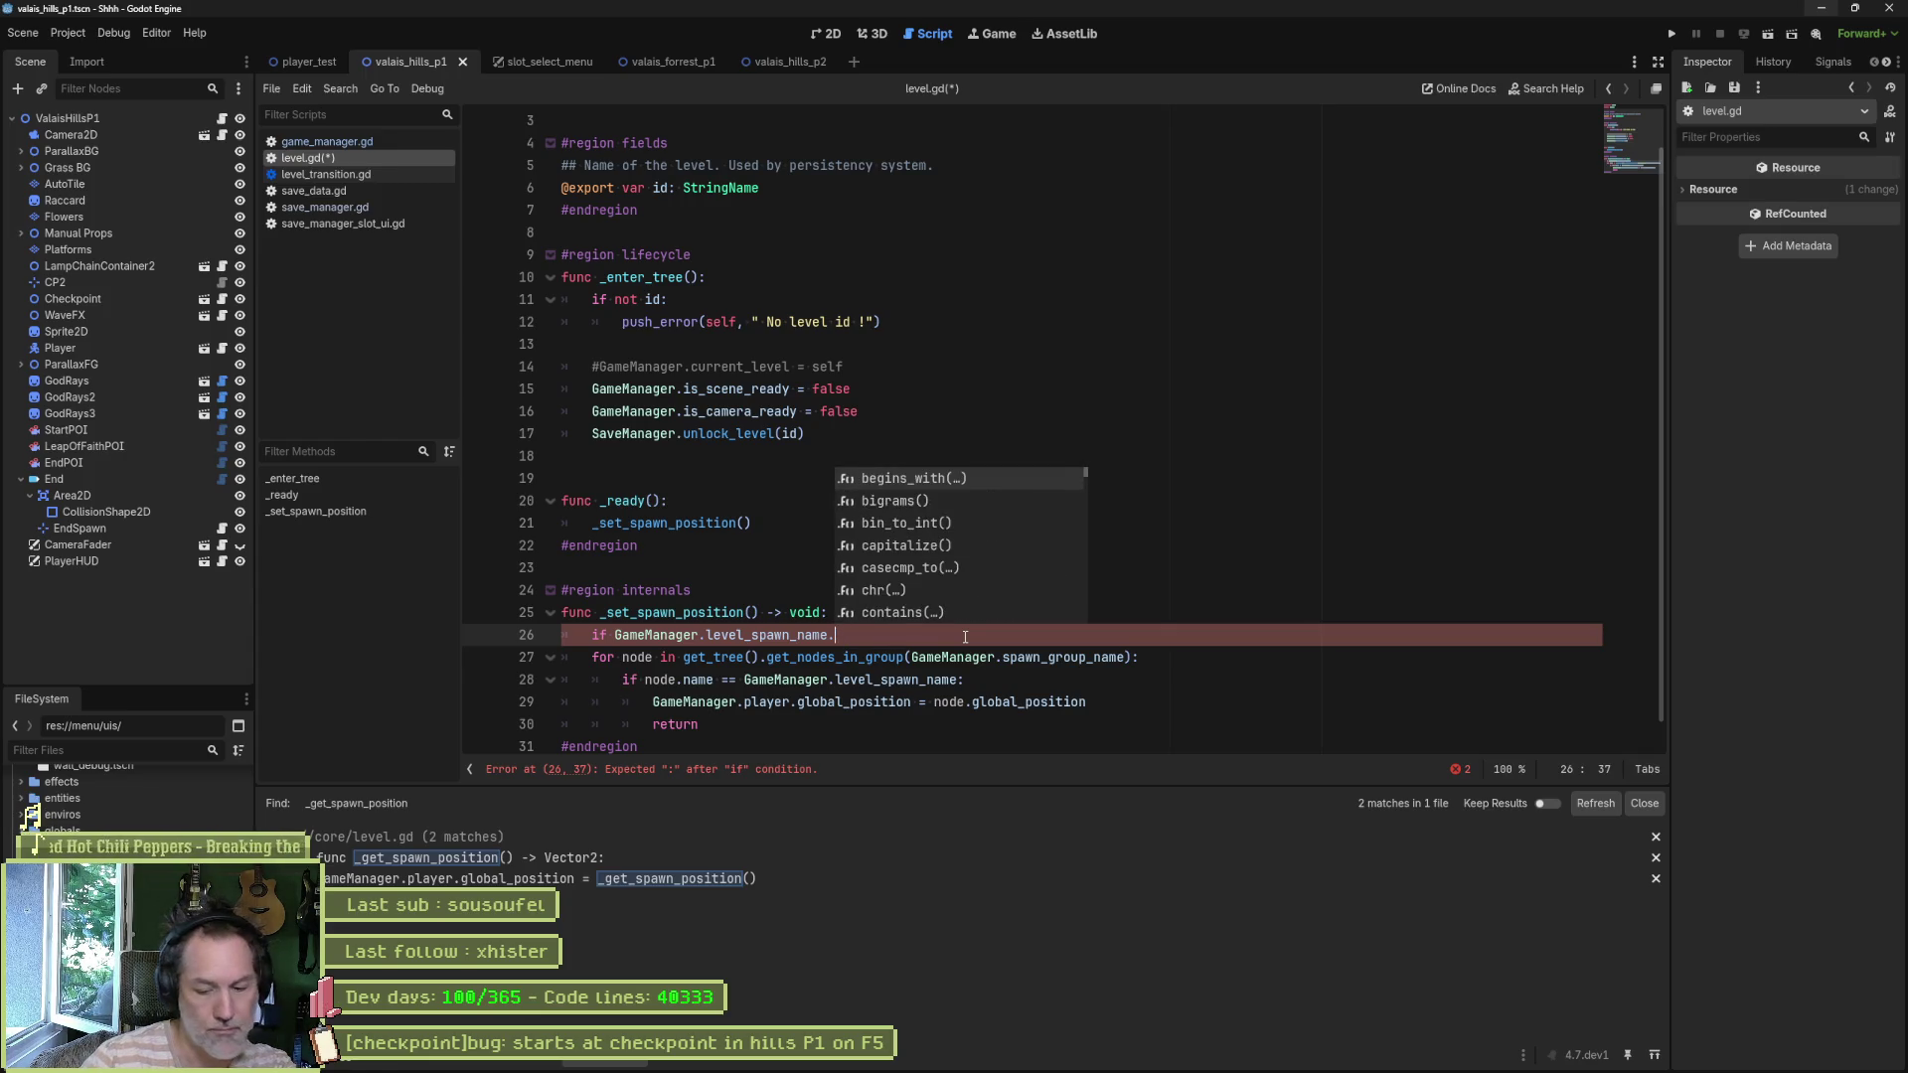
key("Escape")
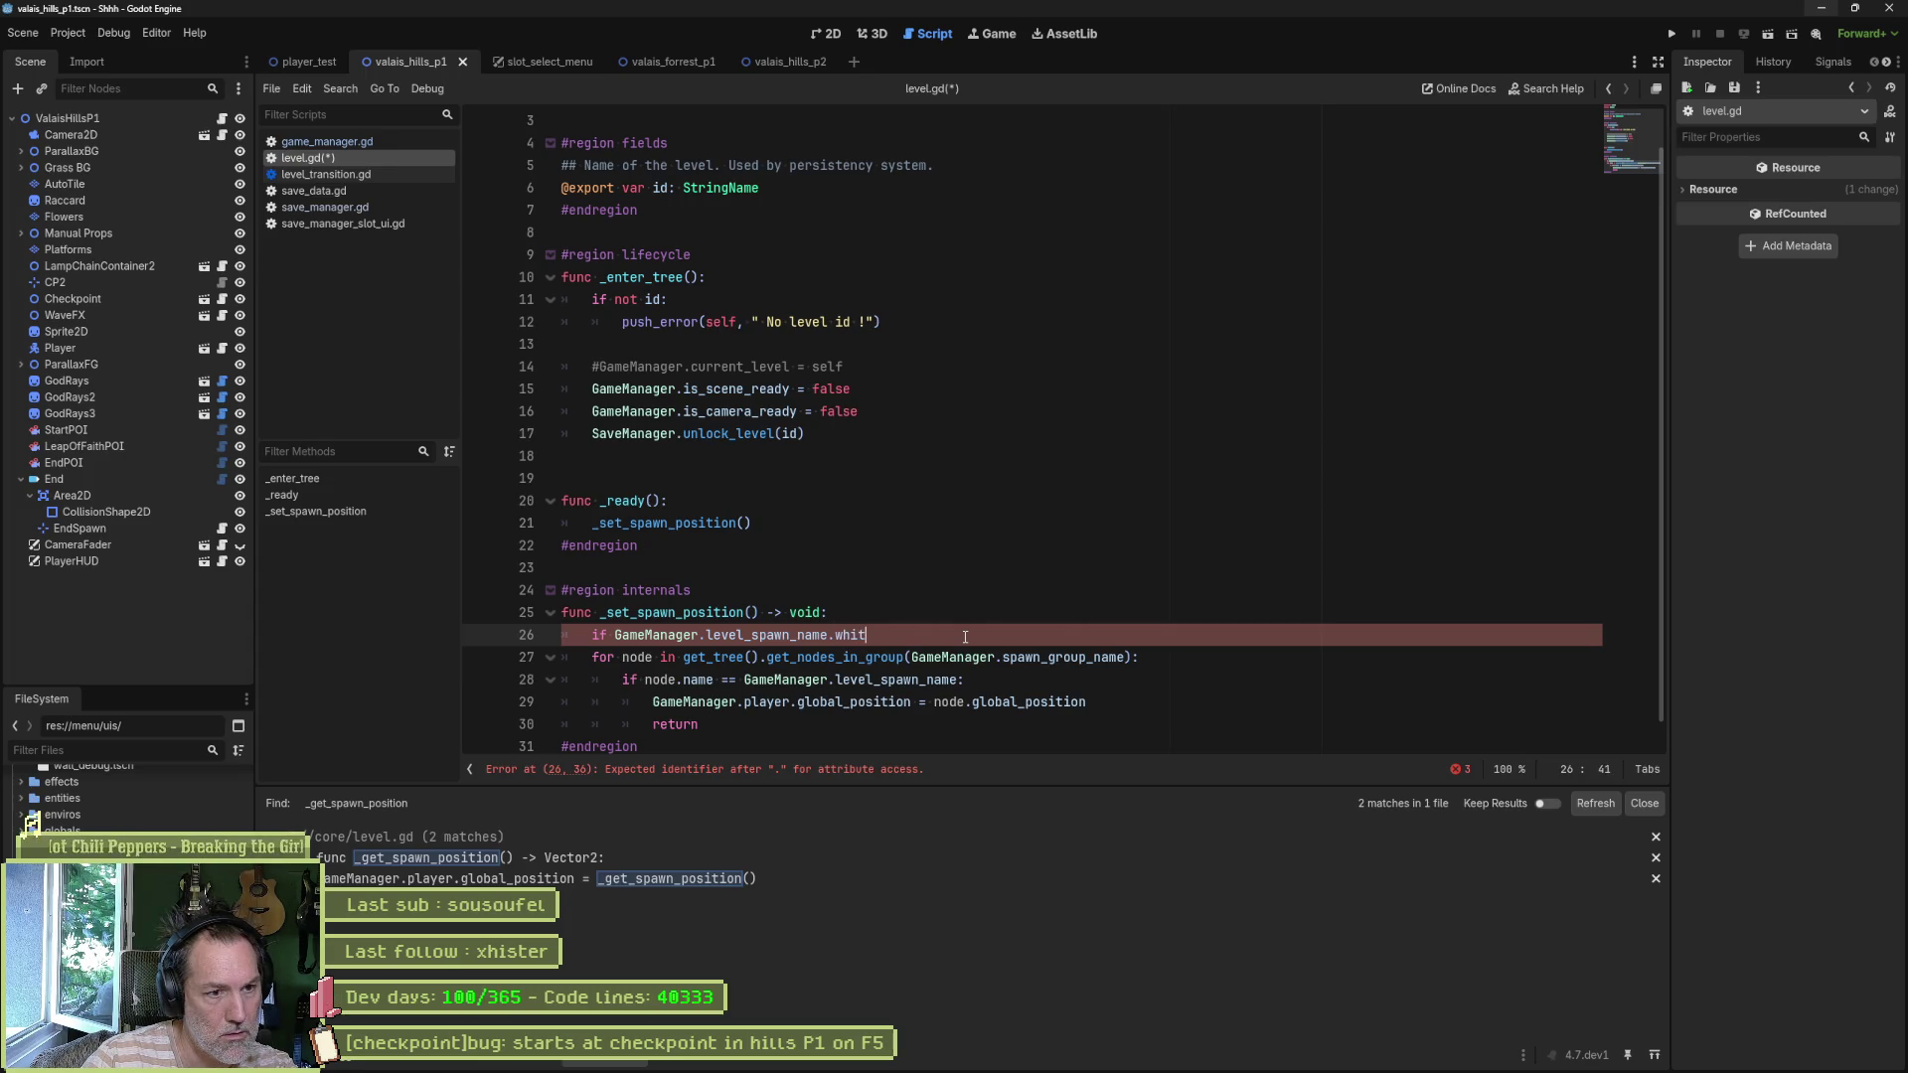
type("pty")
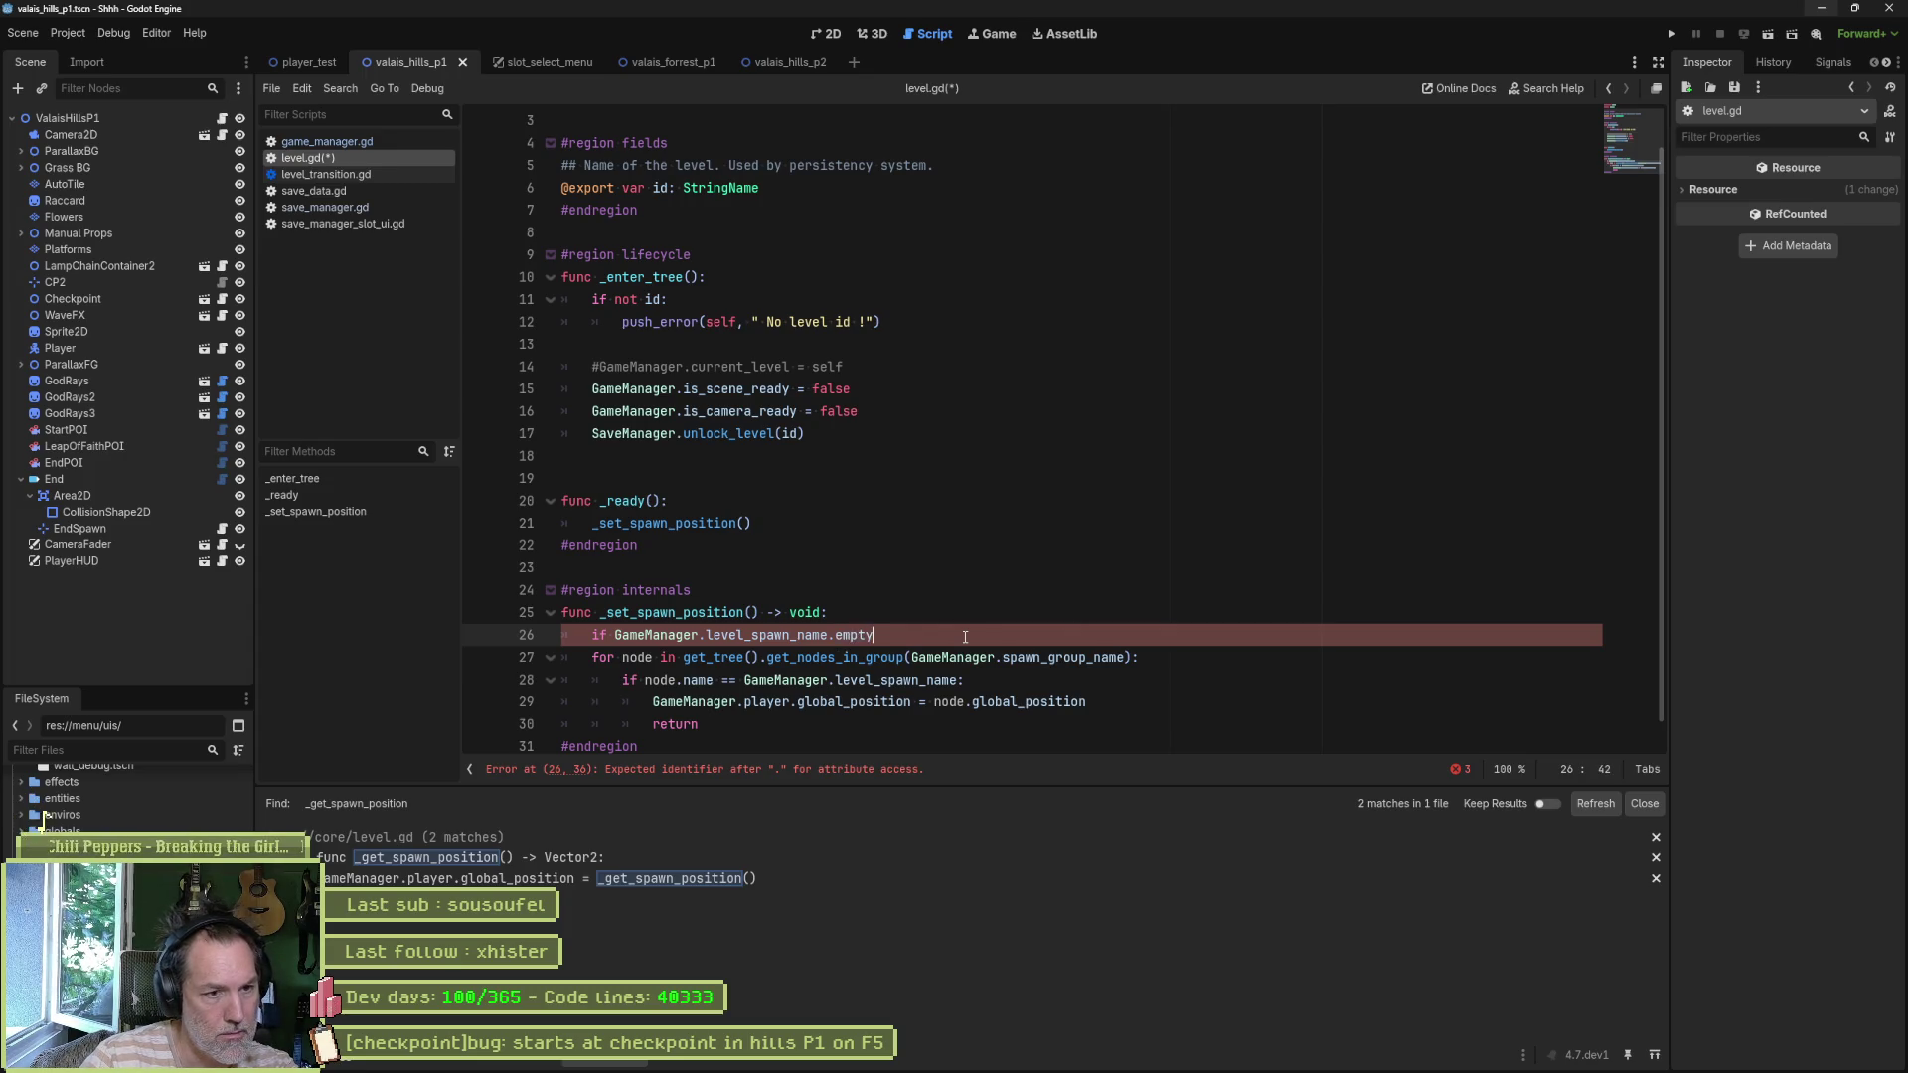
key("Return")
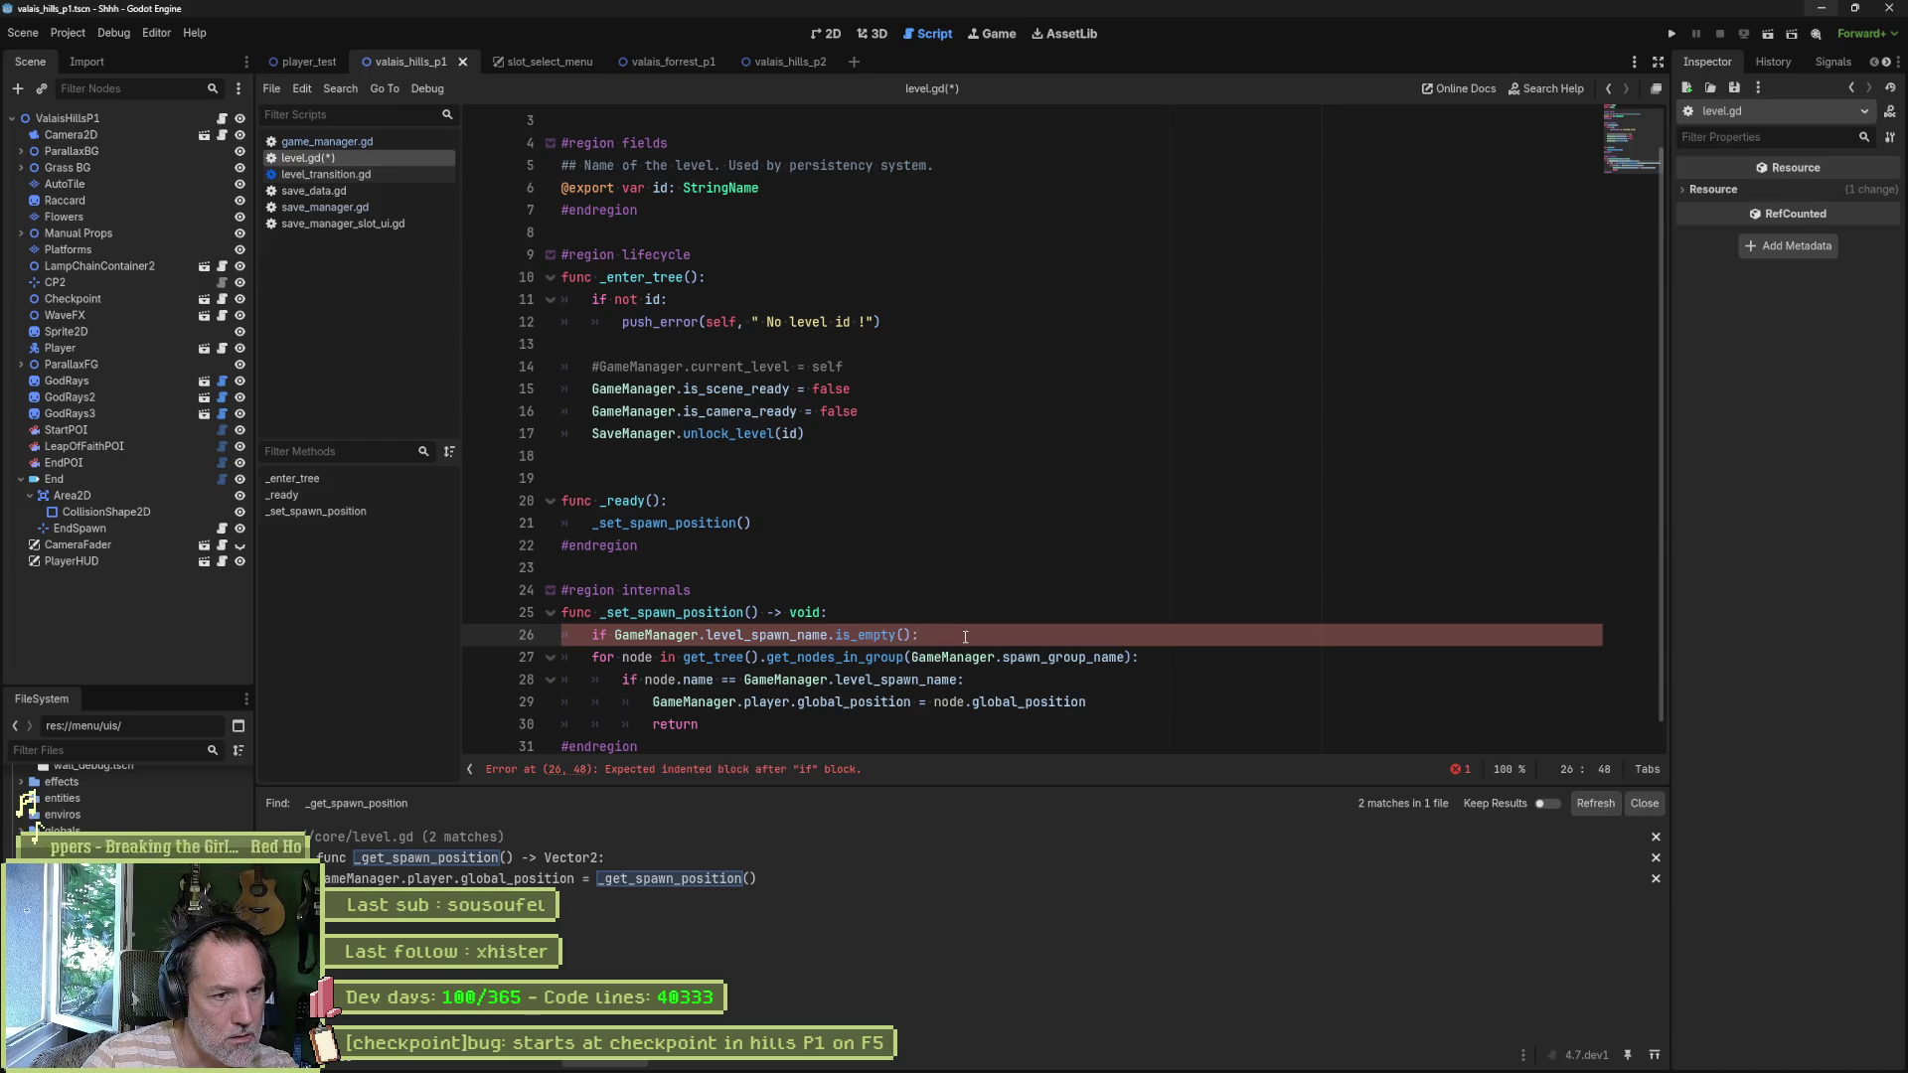
- Put an indented return under the condition and a blank line before the loop
key("Return")
type("return")
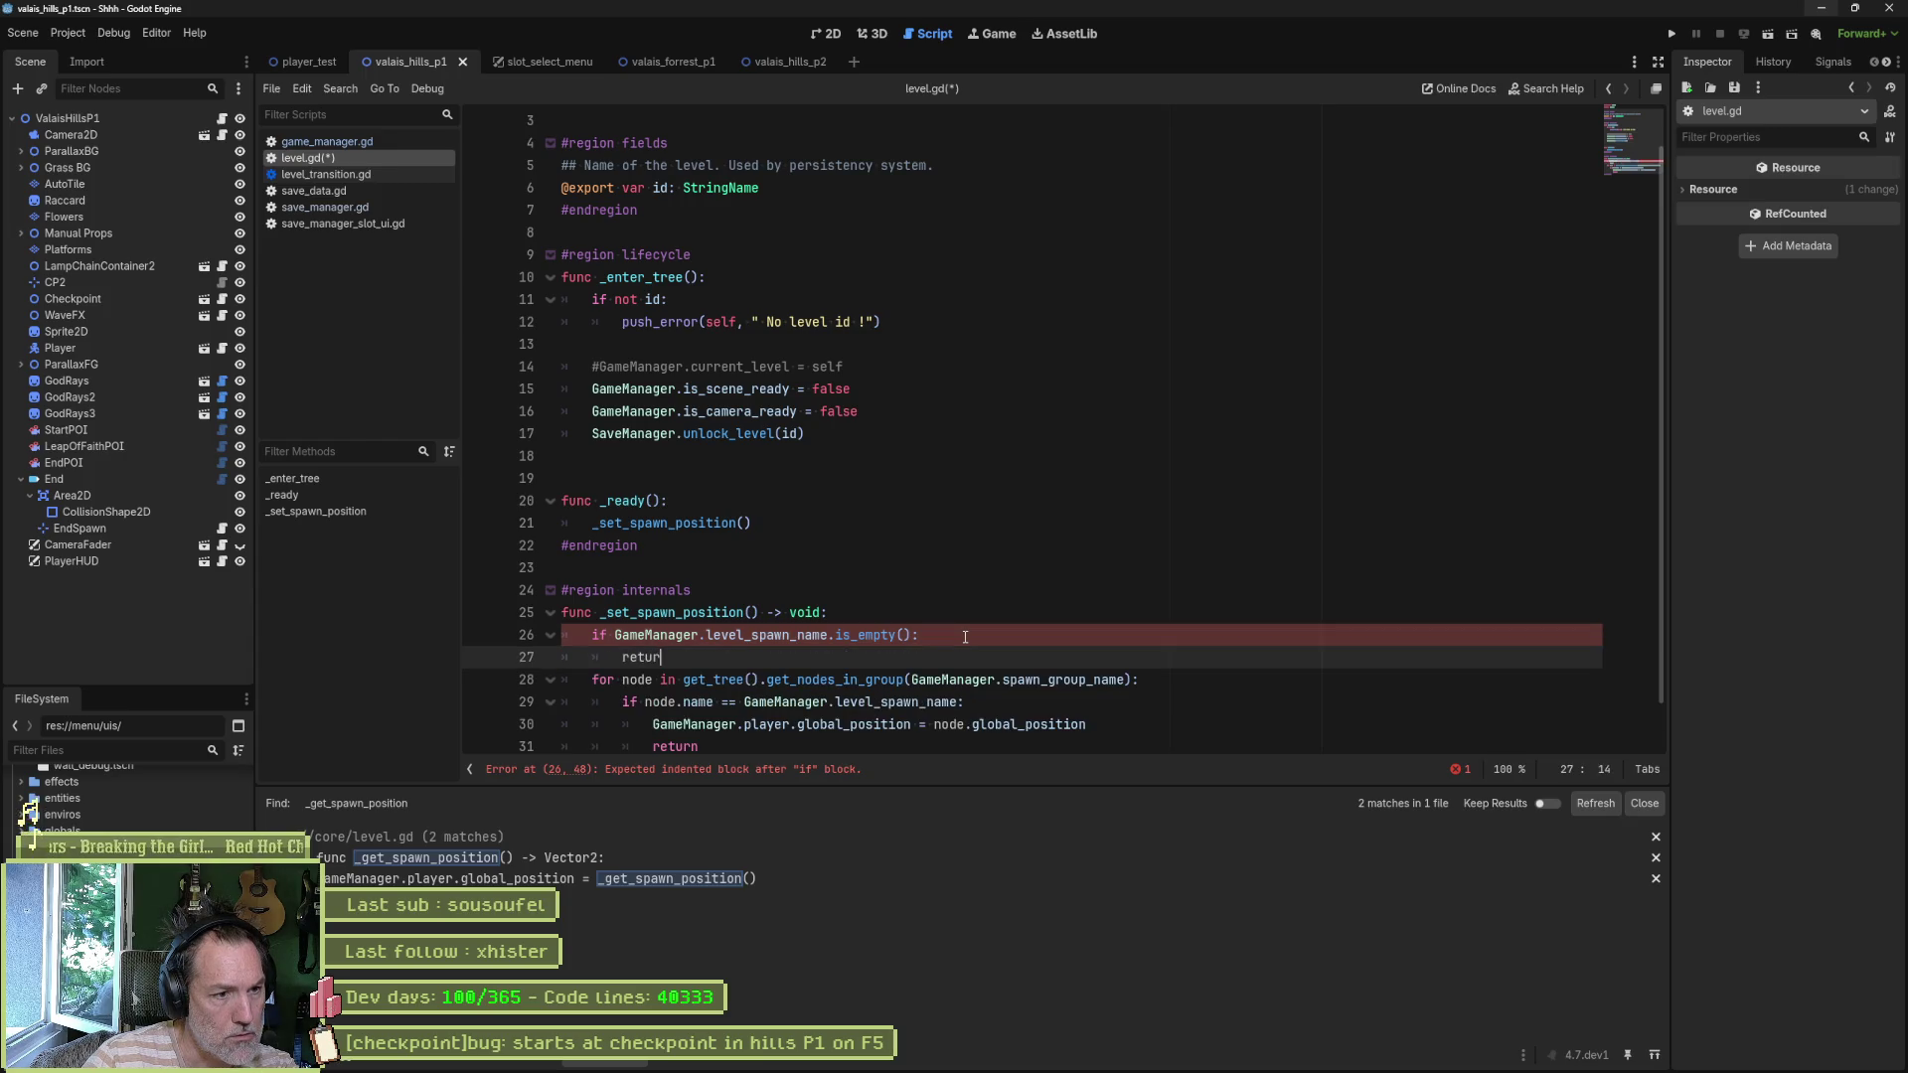
key("Home")
key("Up")
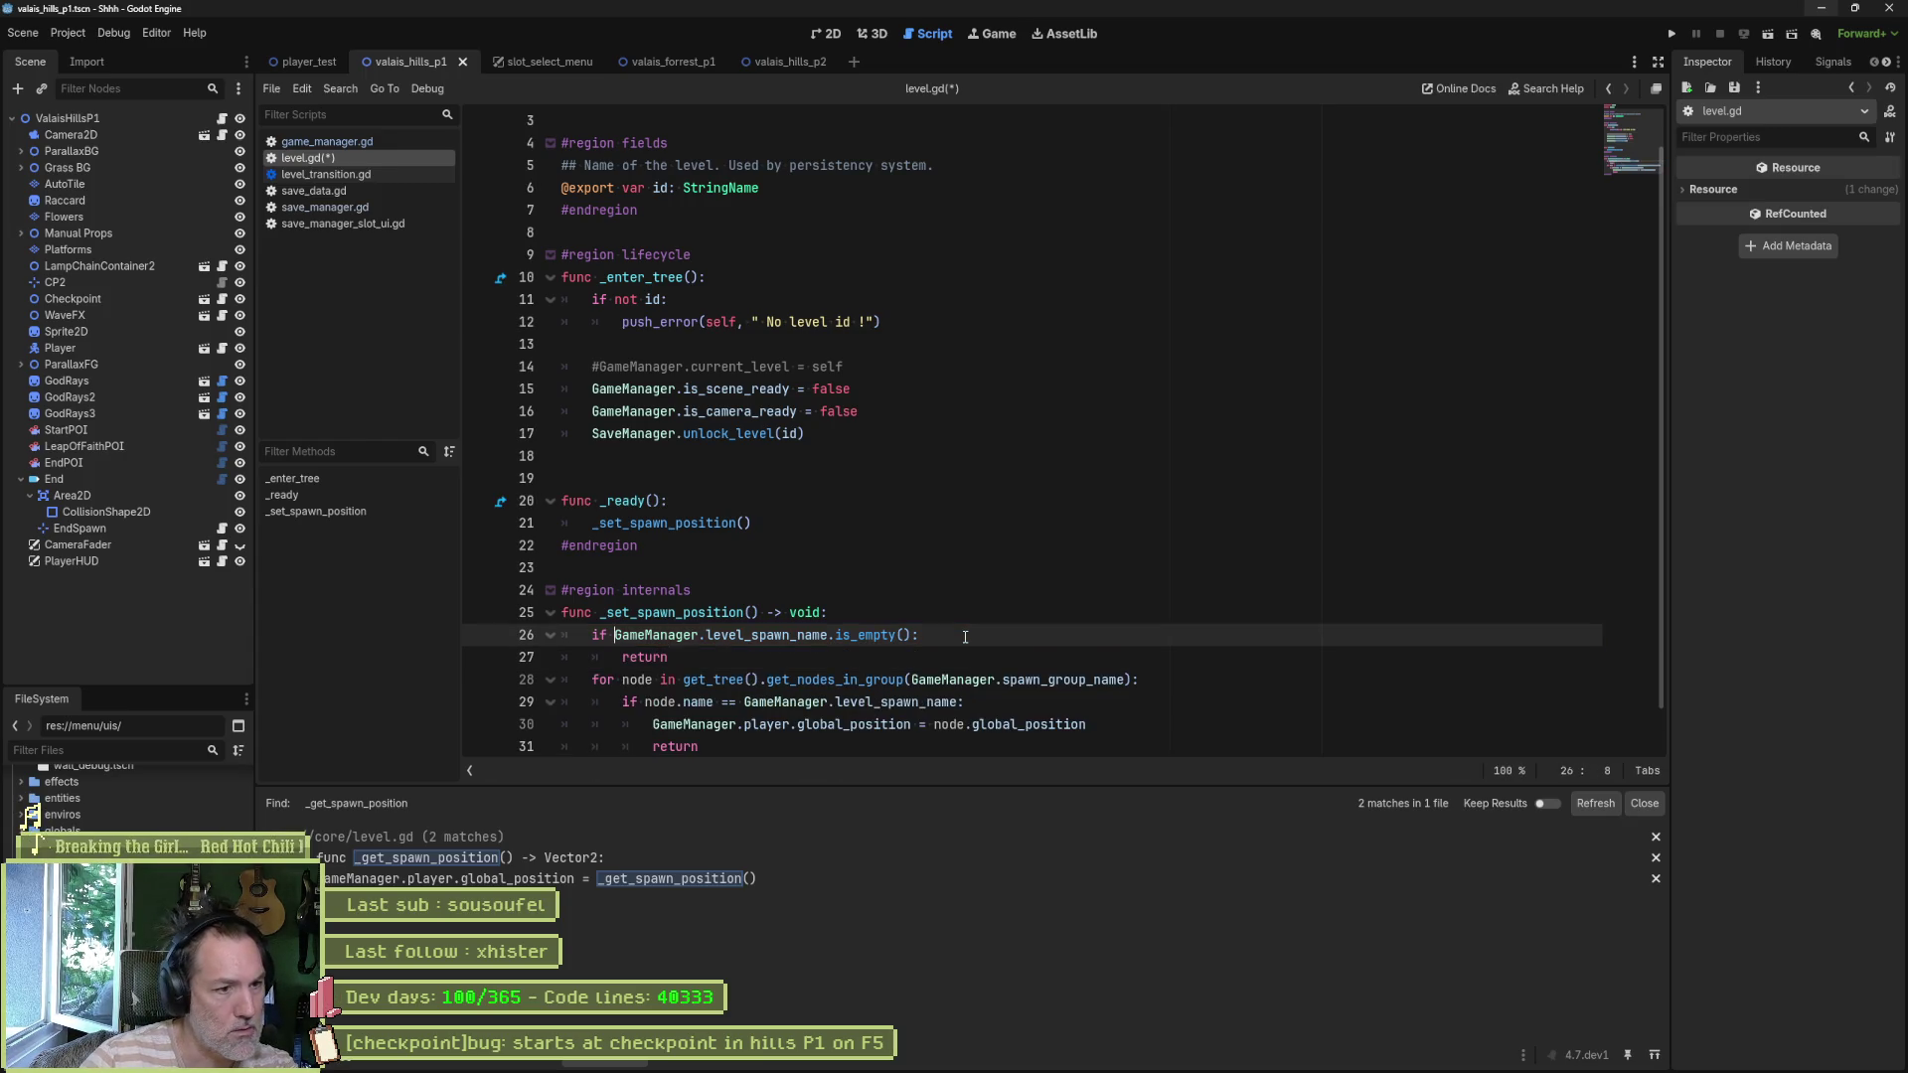
key("Down")
key("Down")
key("Home")
key("Return")
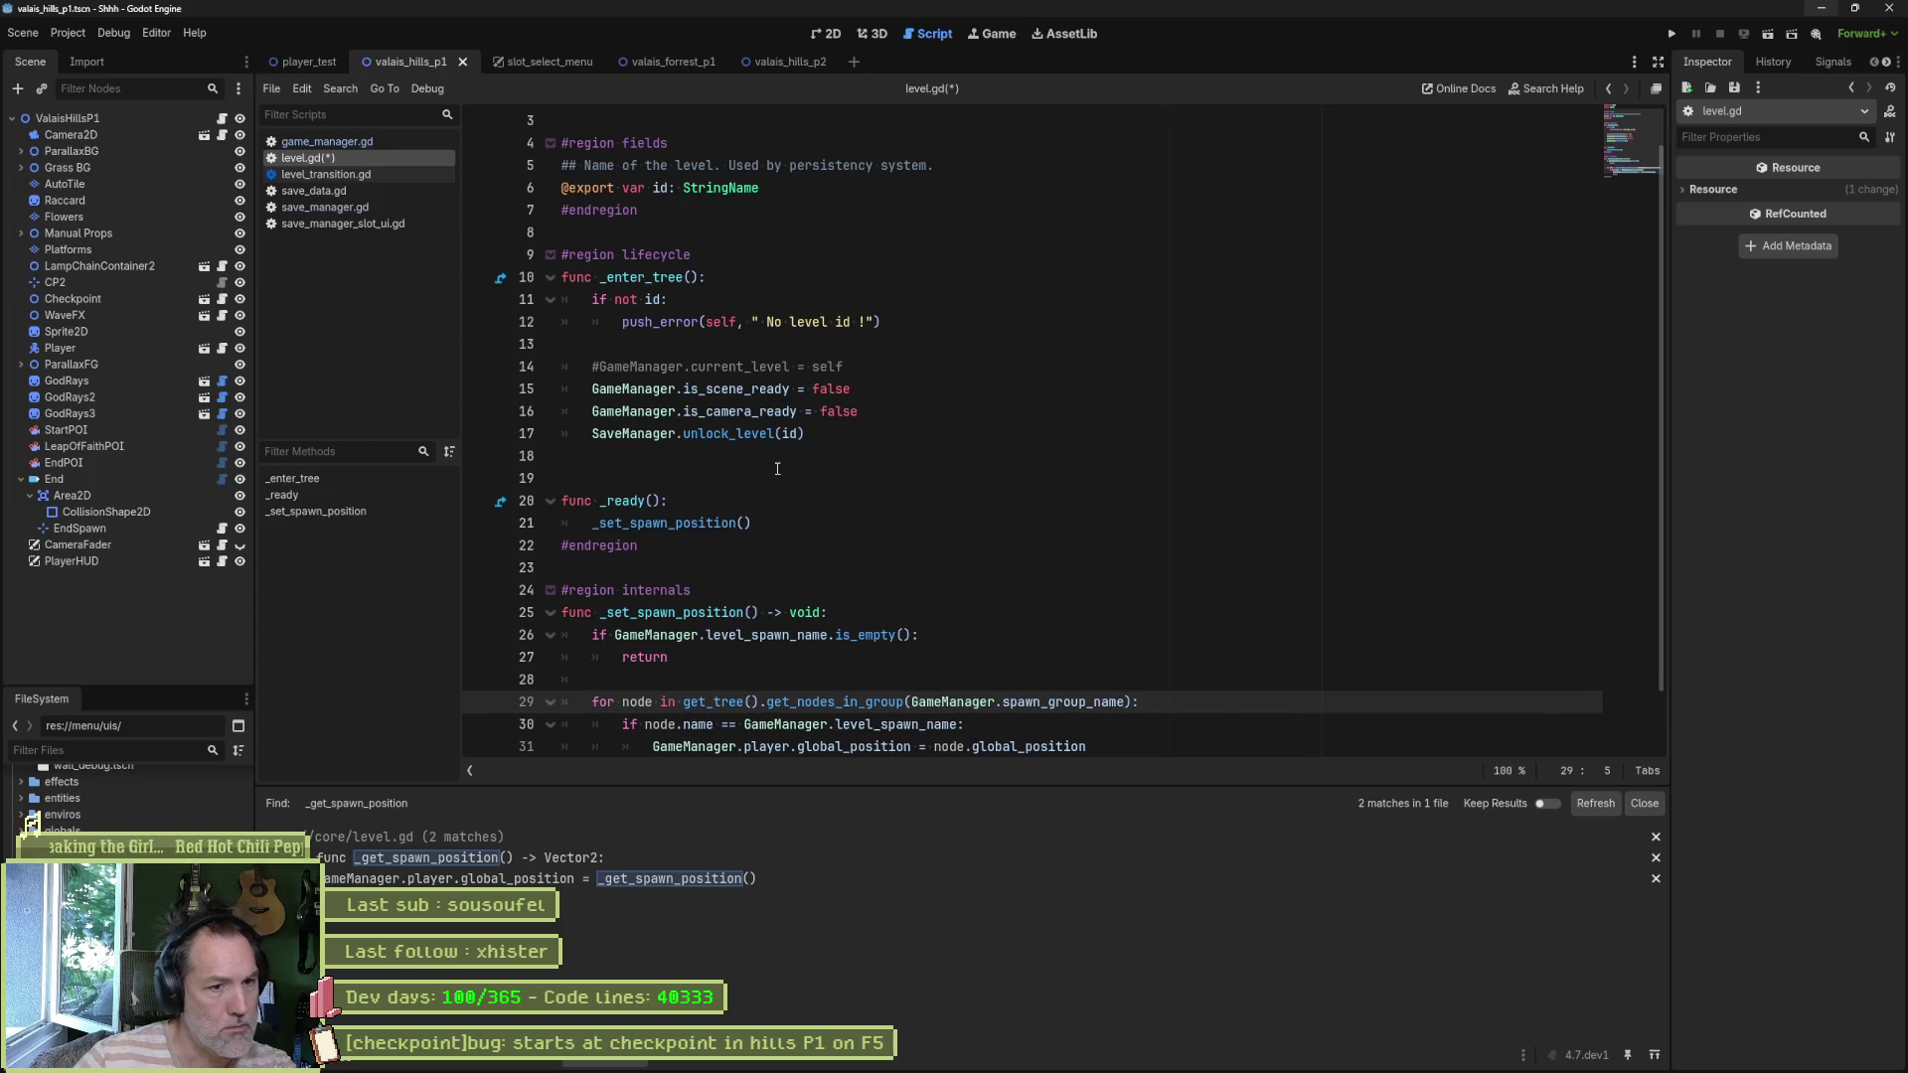
scroll(1102, 491, "down", 1)
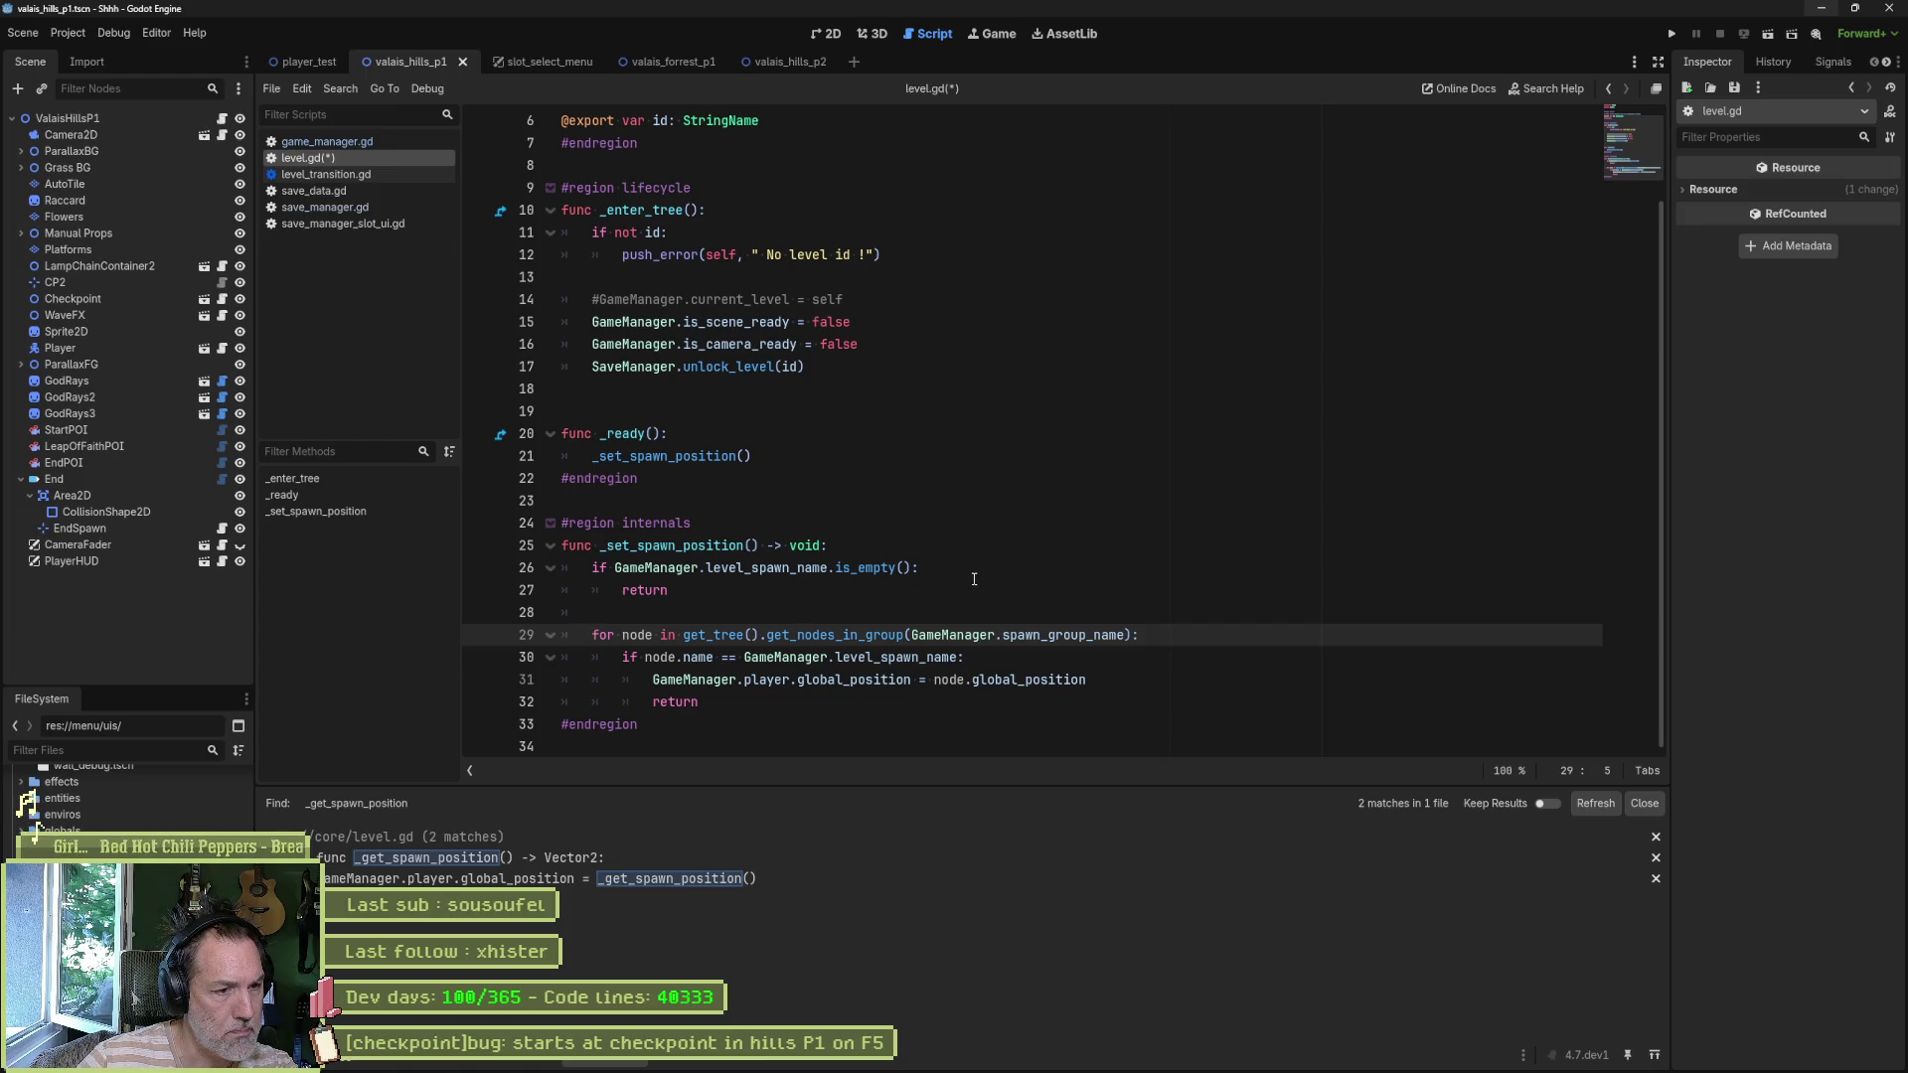
- Save level.gd, rerun the game, check GameManager's Level Spawn Name is empty, then stop
key("ctrl+s")
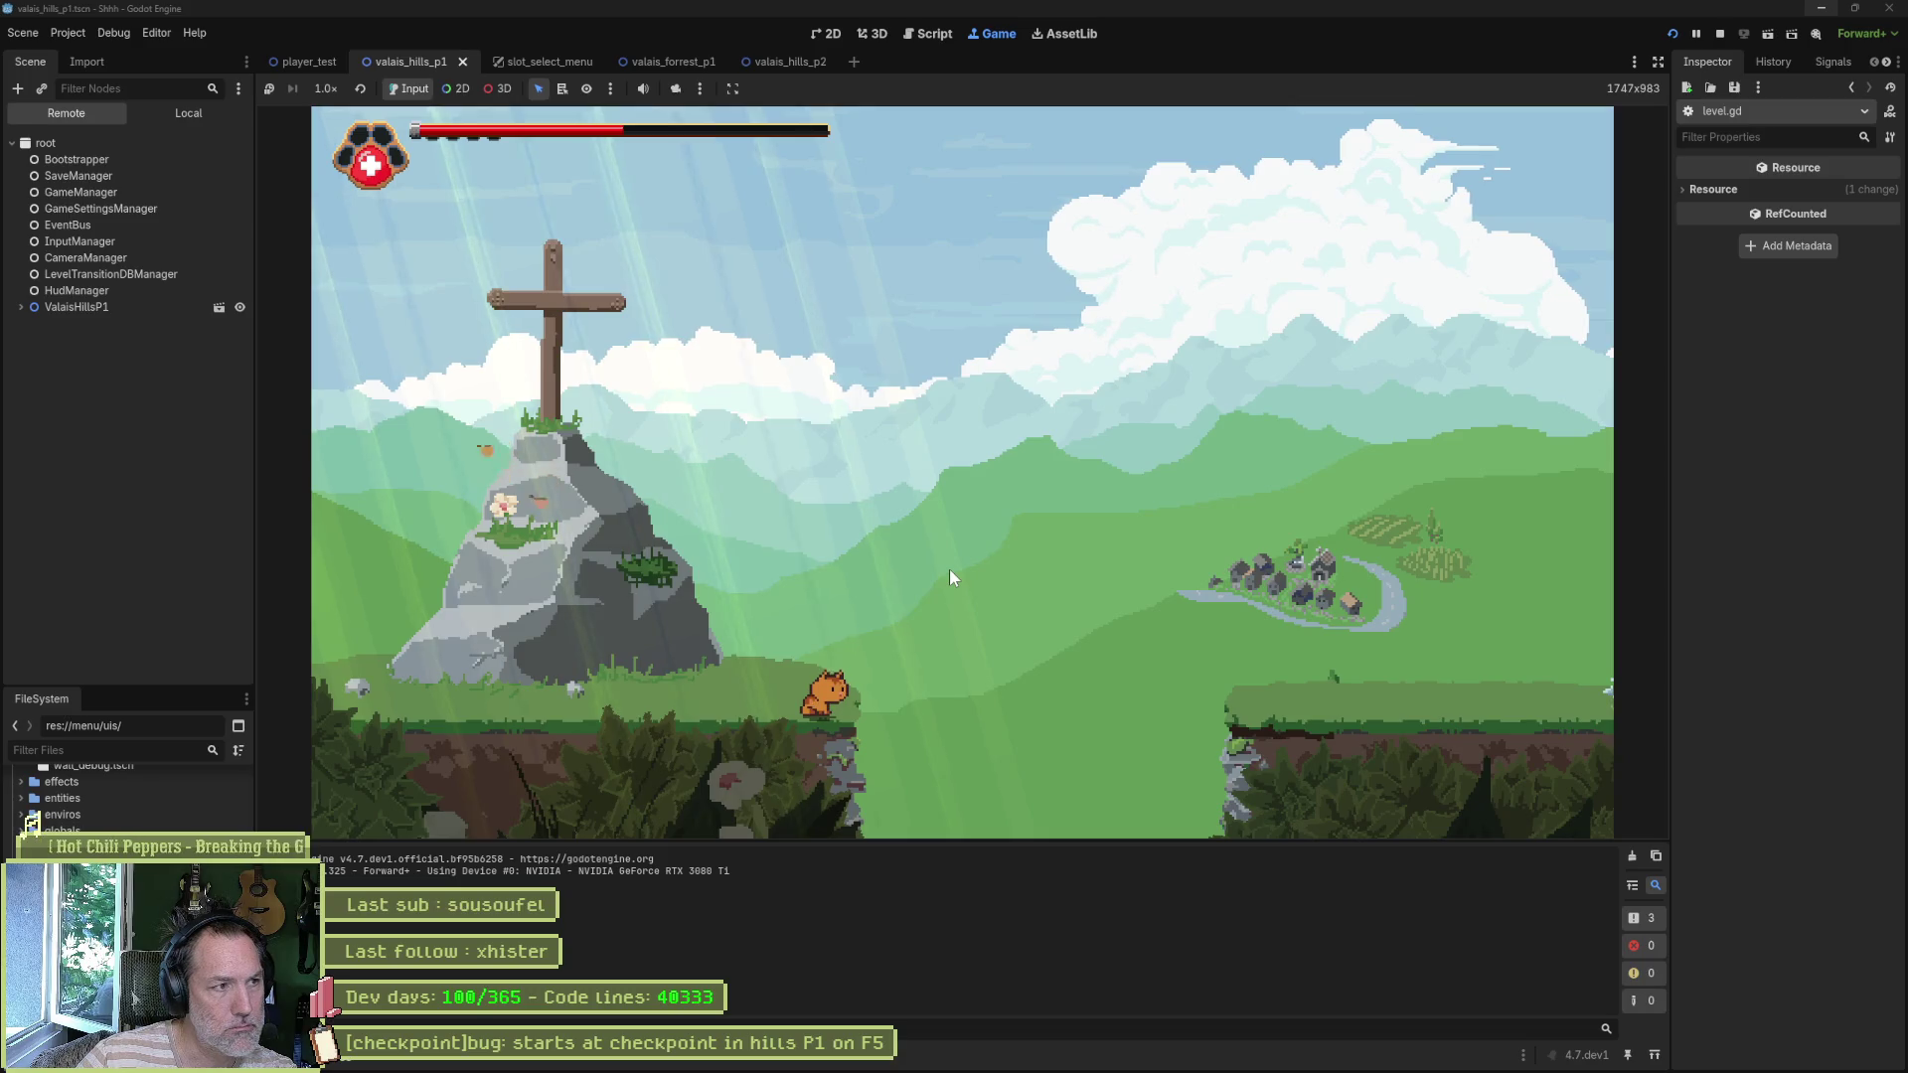
key("F8")
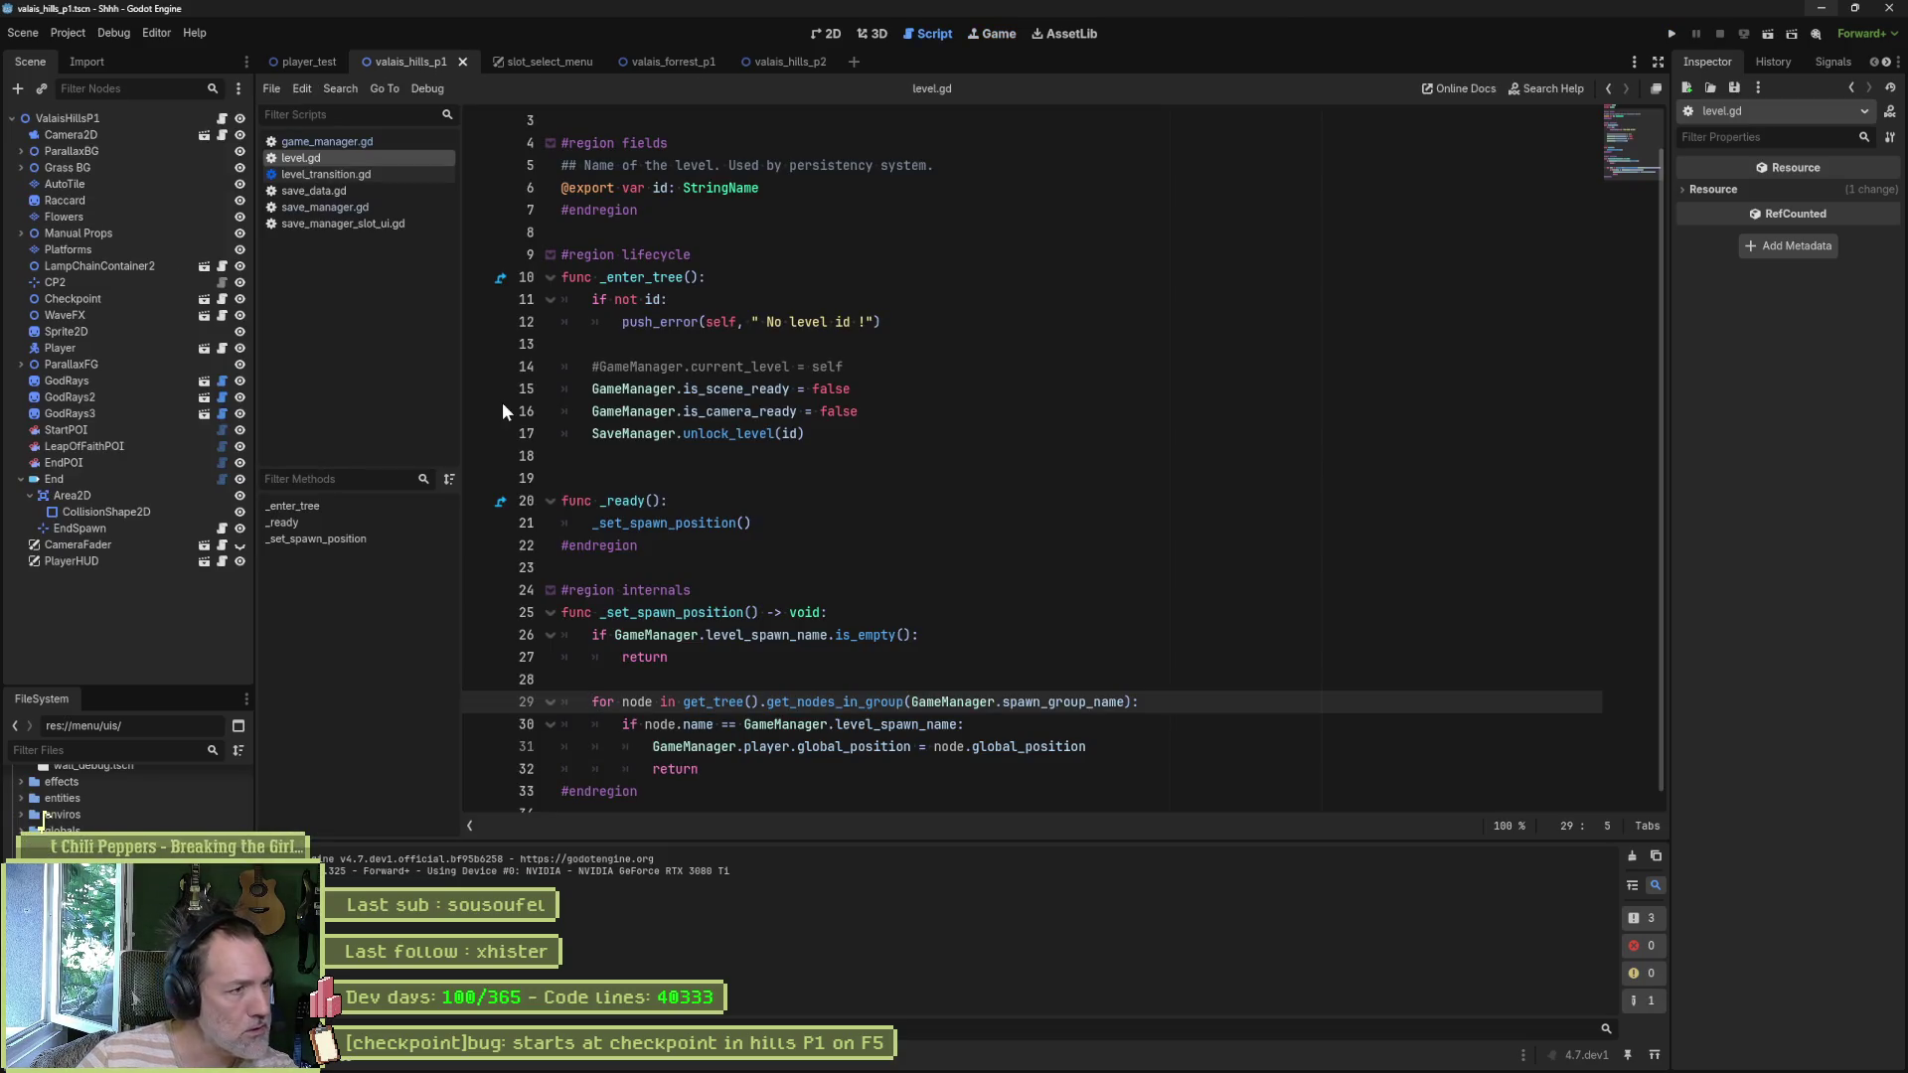
key("F5")
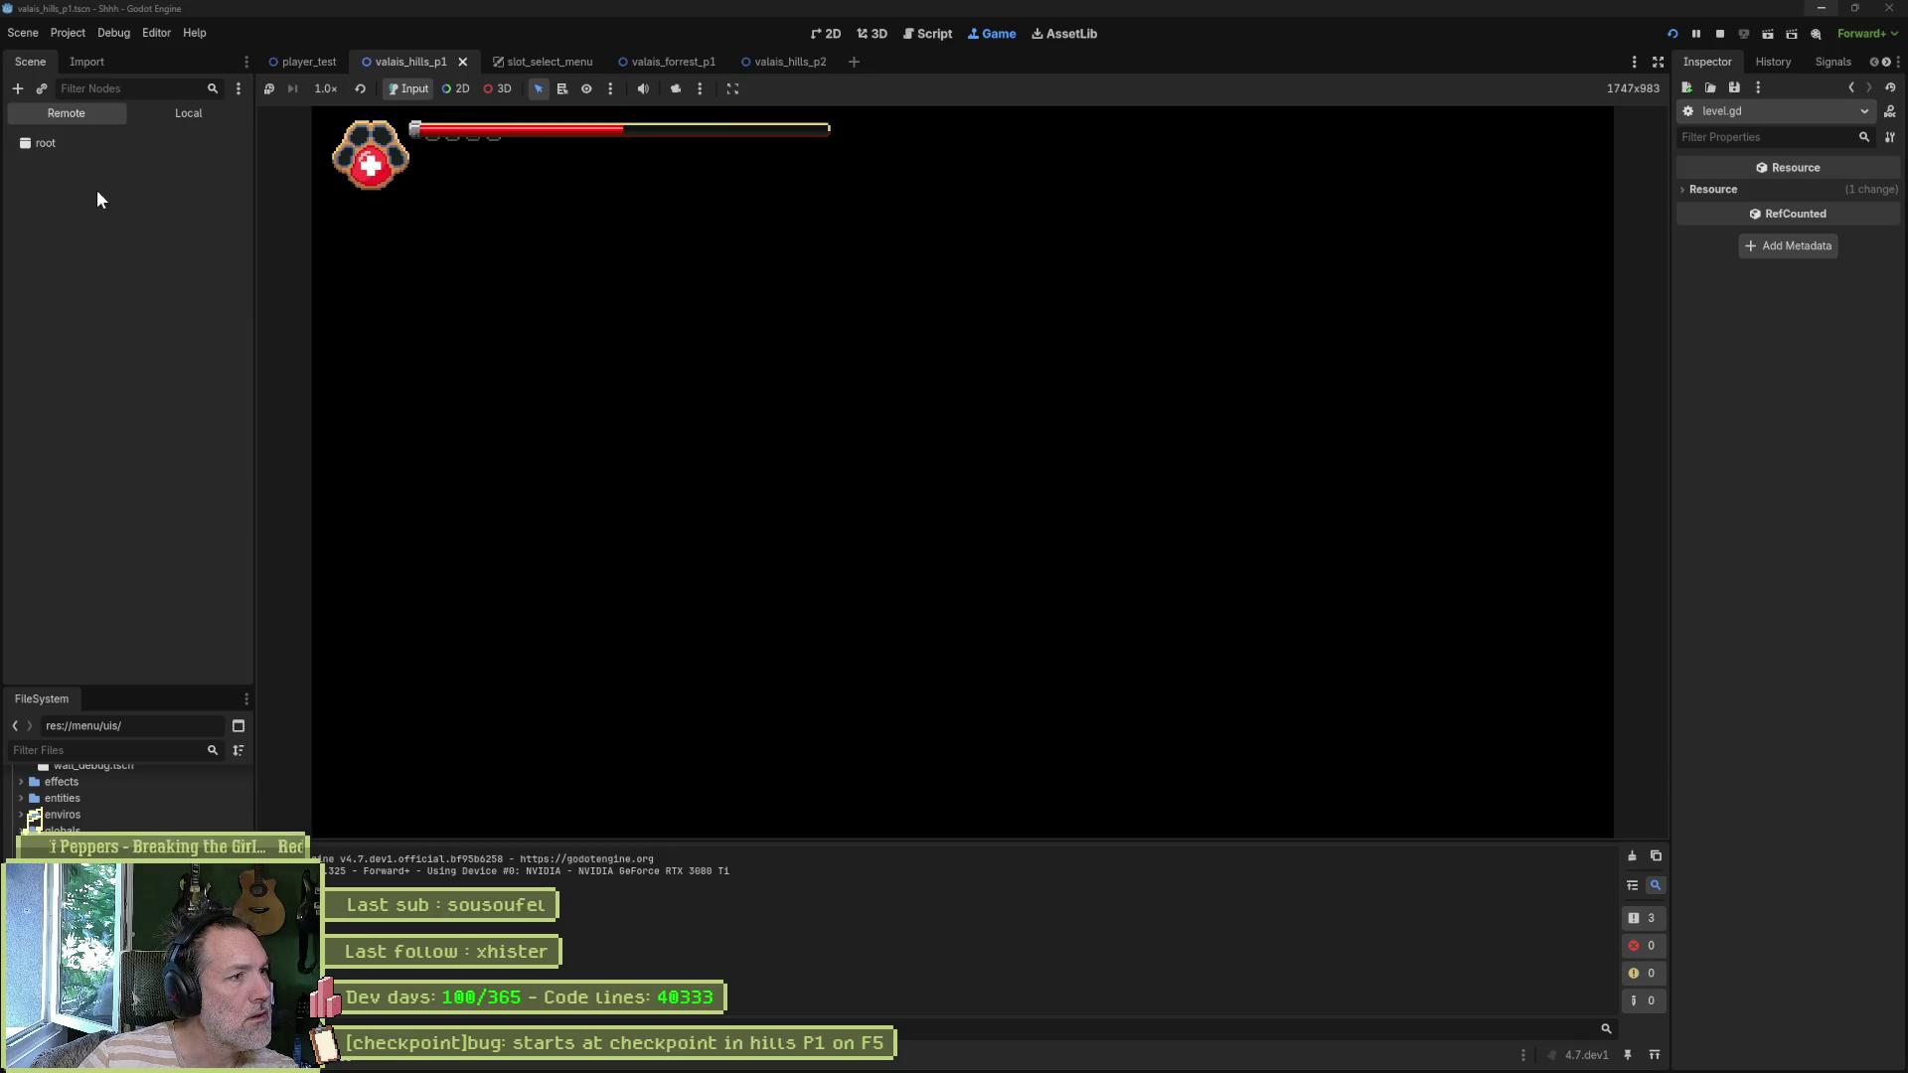
left_click(97, 189)
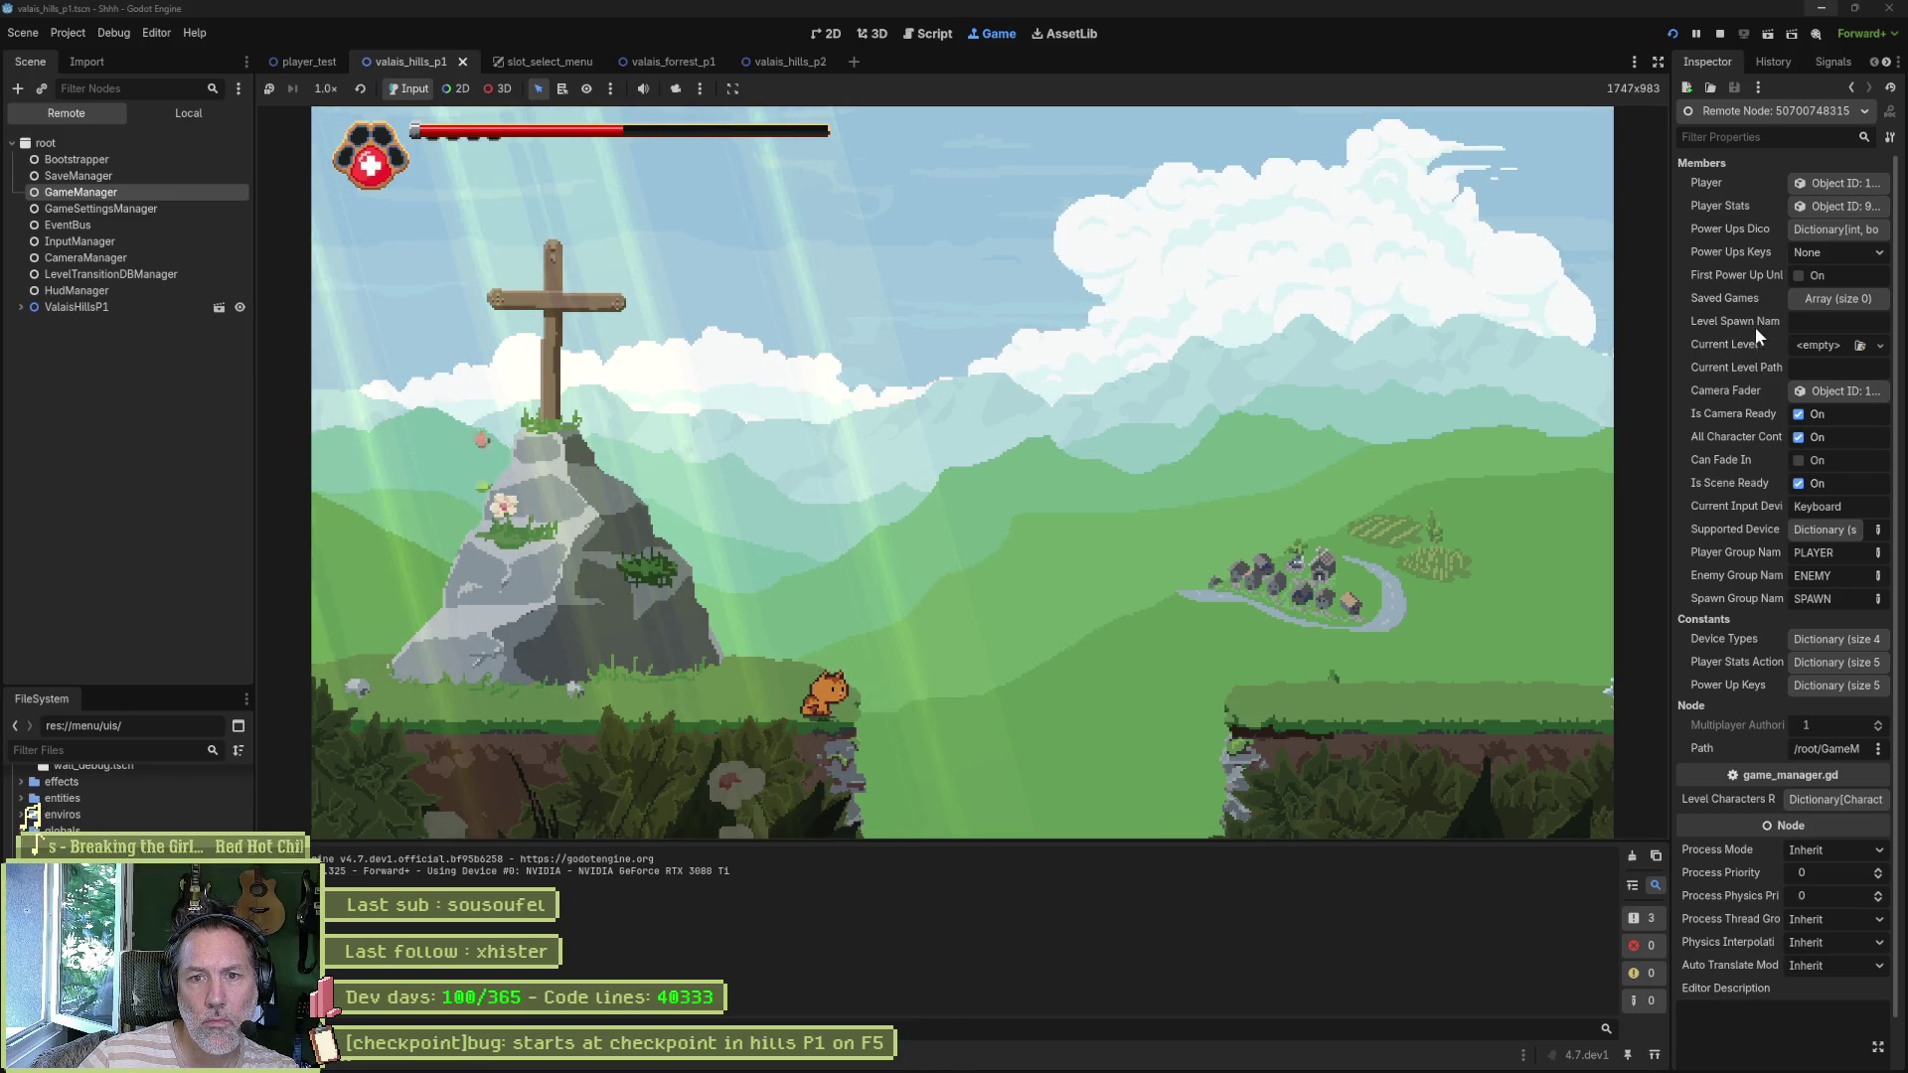
left_click(1829, 322)
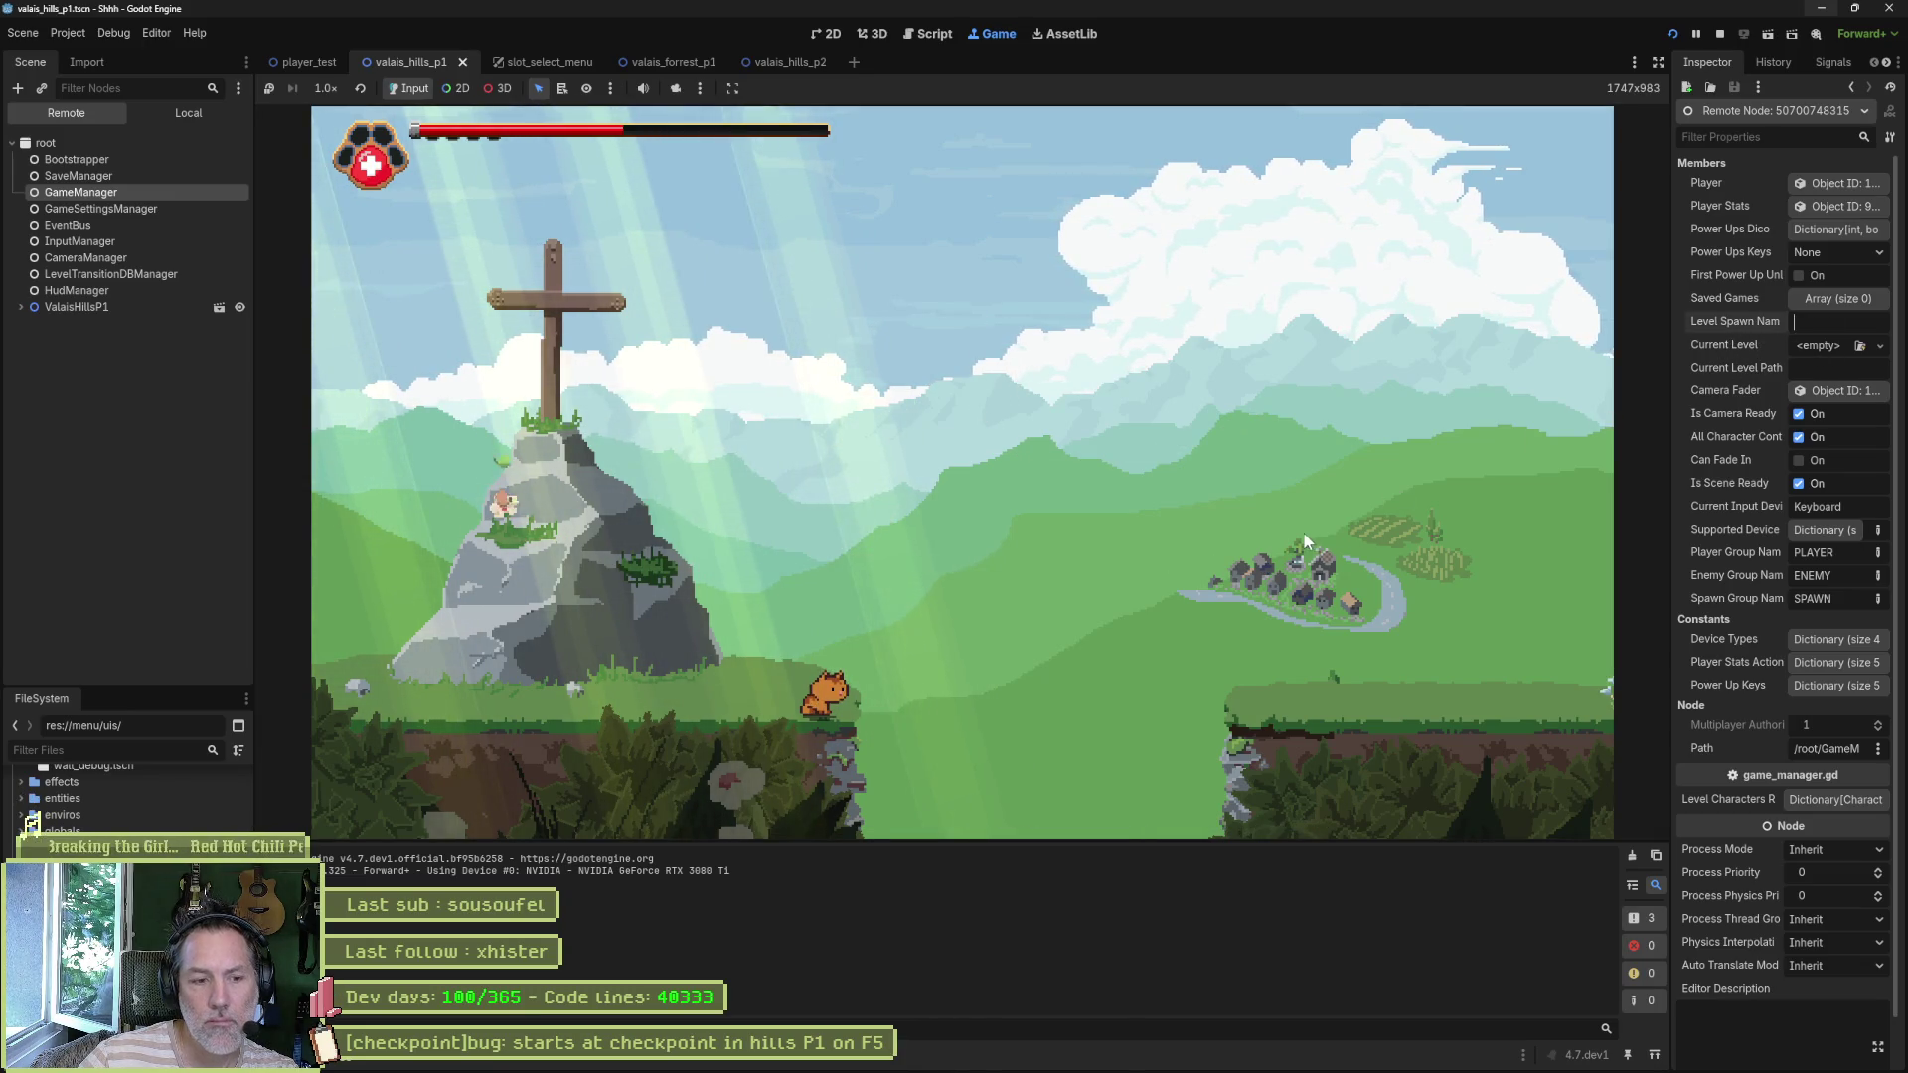
left_click(1721, 33)
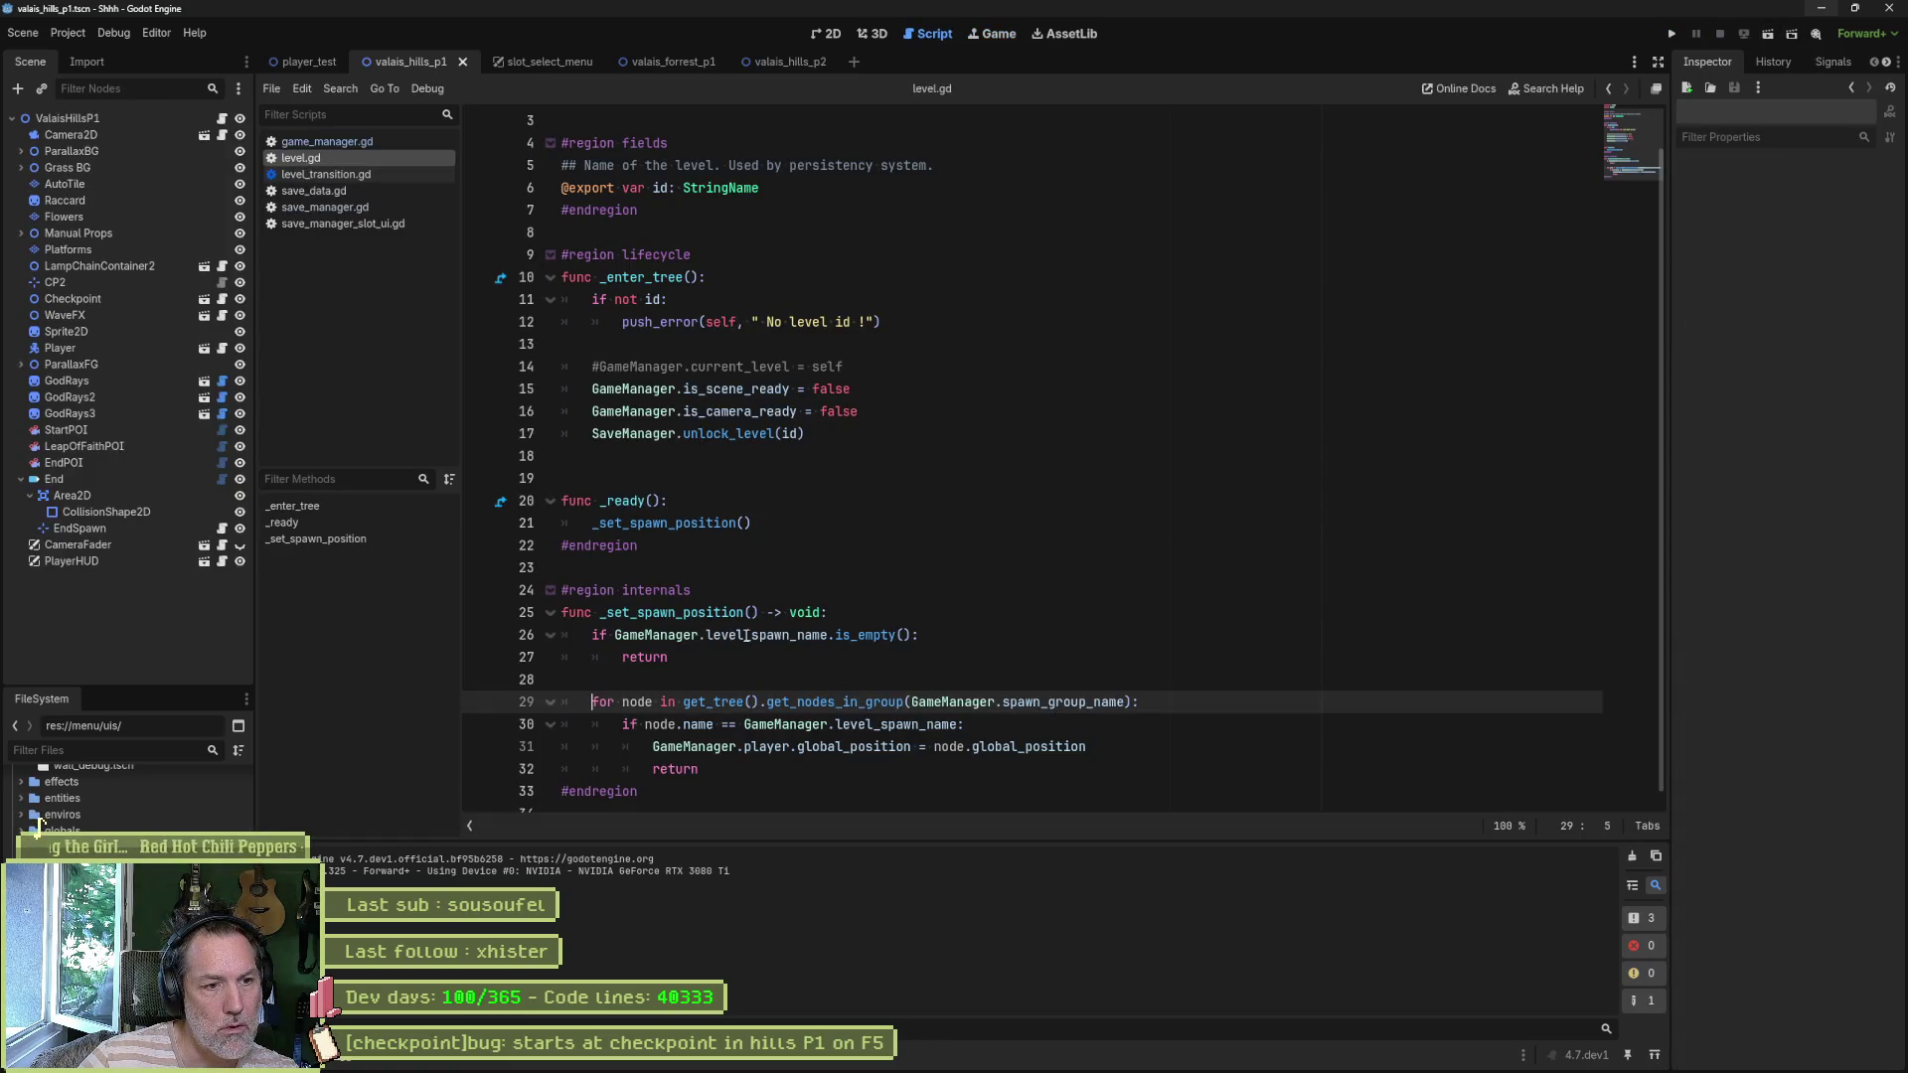
- Run the game to the line 26 breakpoint and evaluate GameManager.level_spawn_name in the debugger
mouse_move(751, 635)
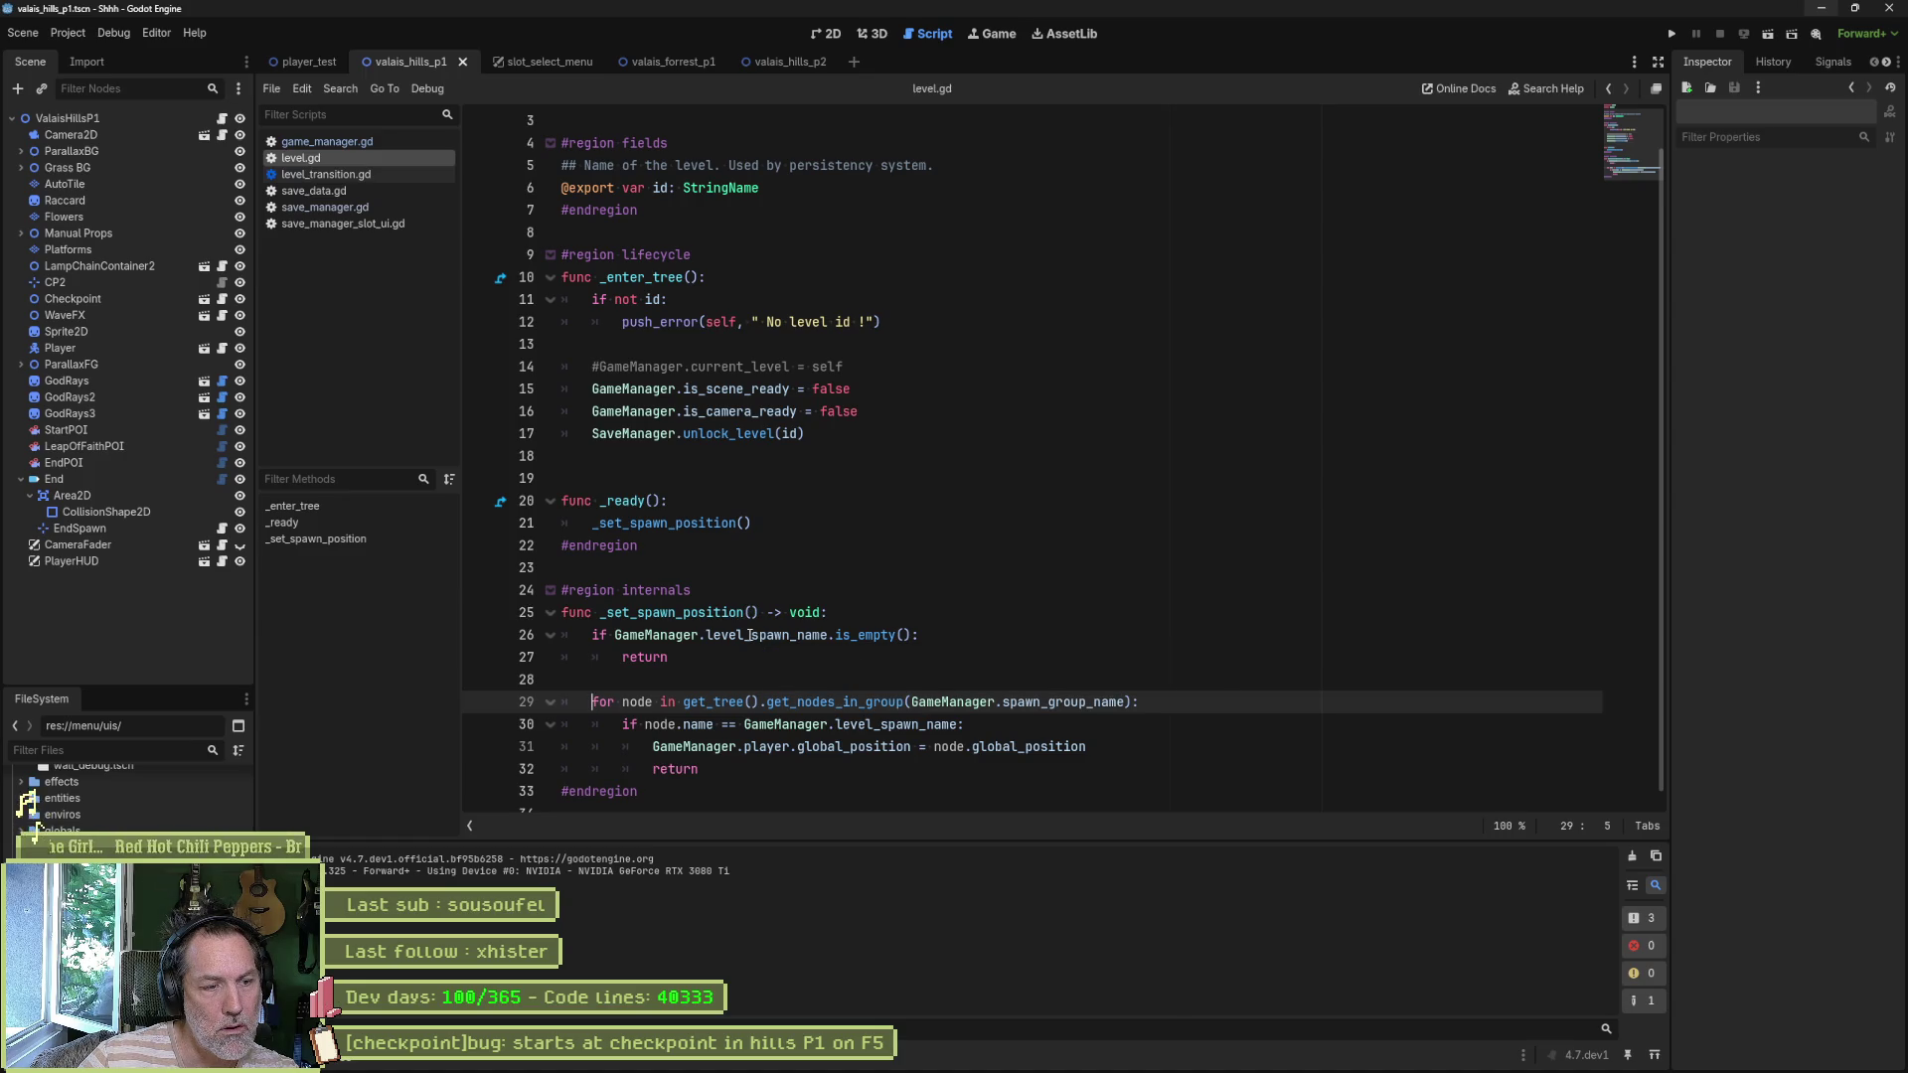
key("F5")
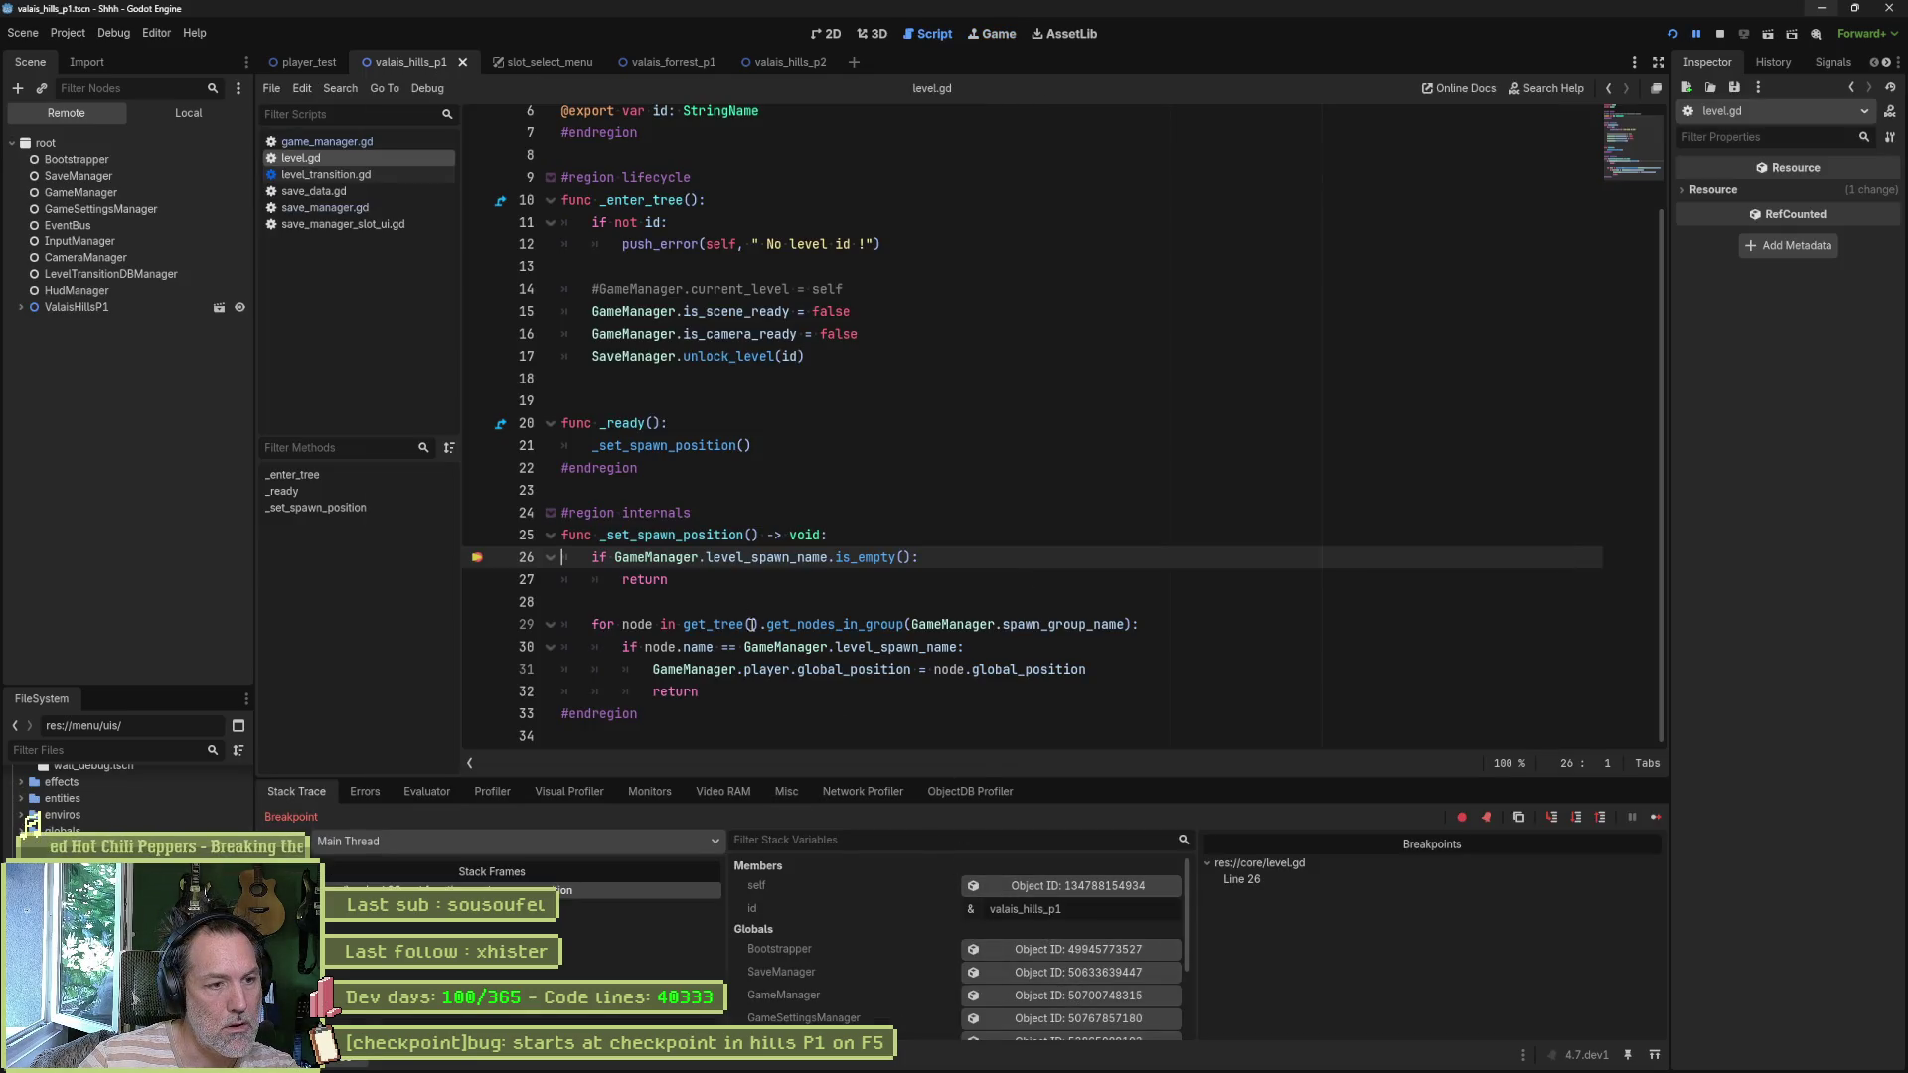
left_click_drag(614, 557, 827, 558)
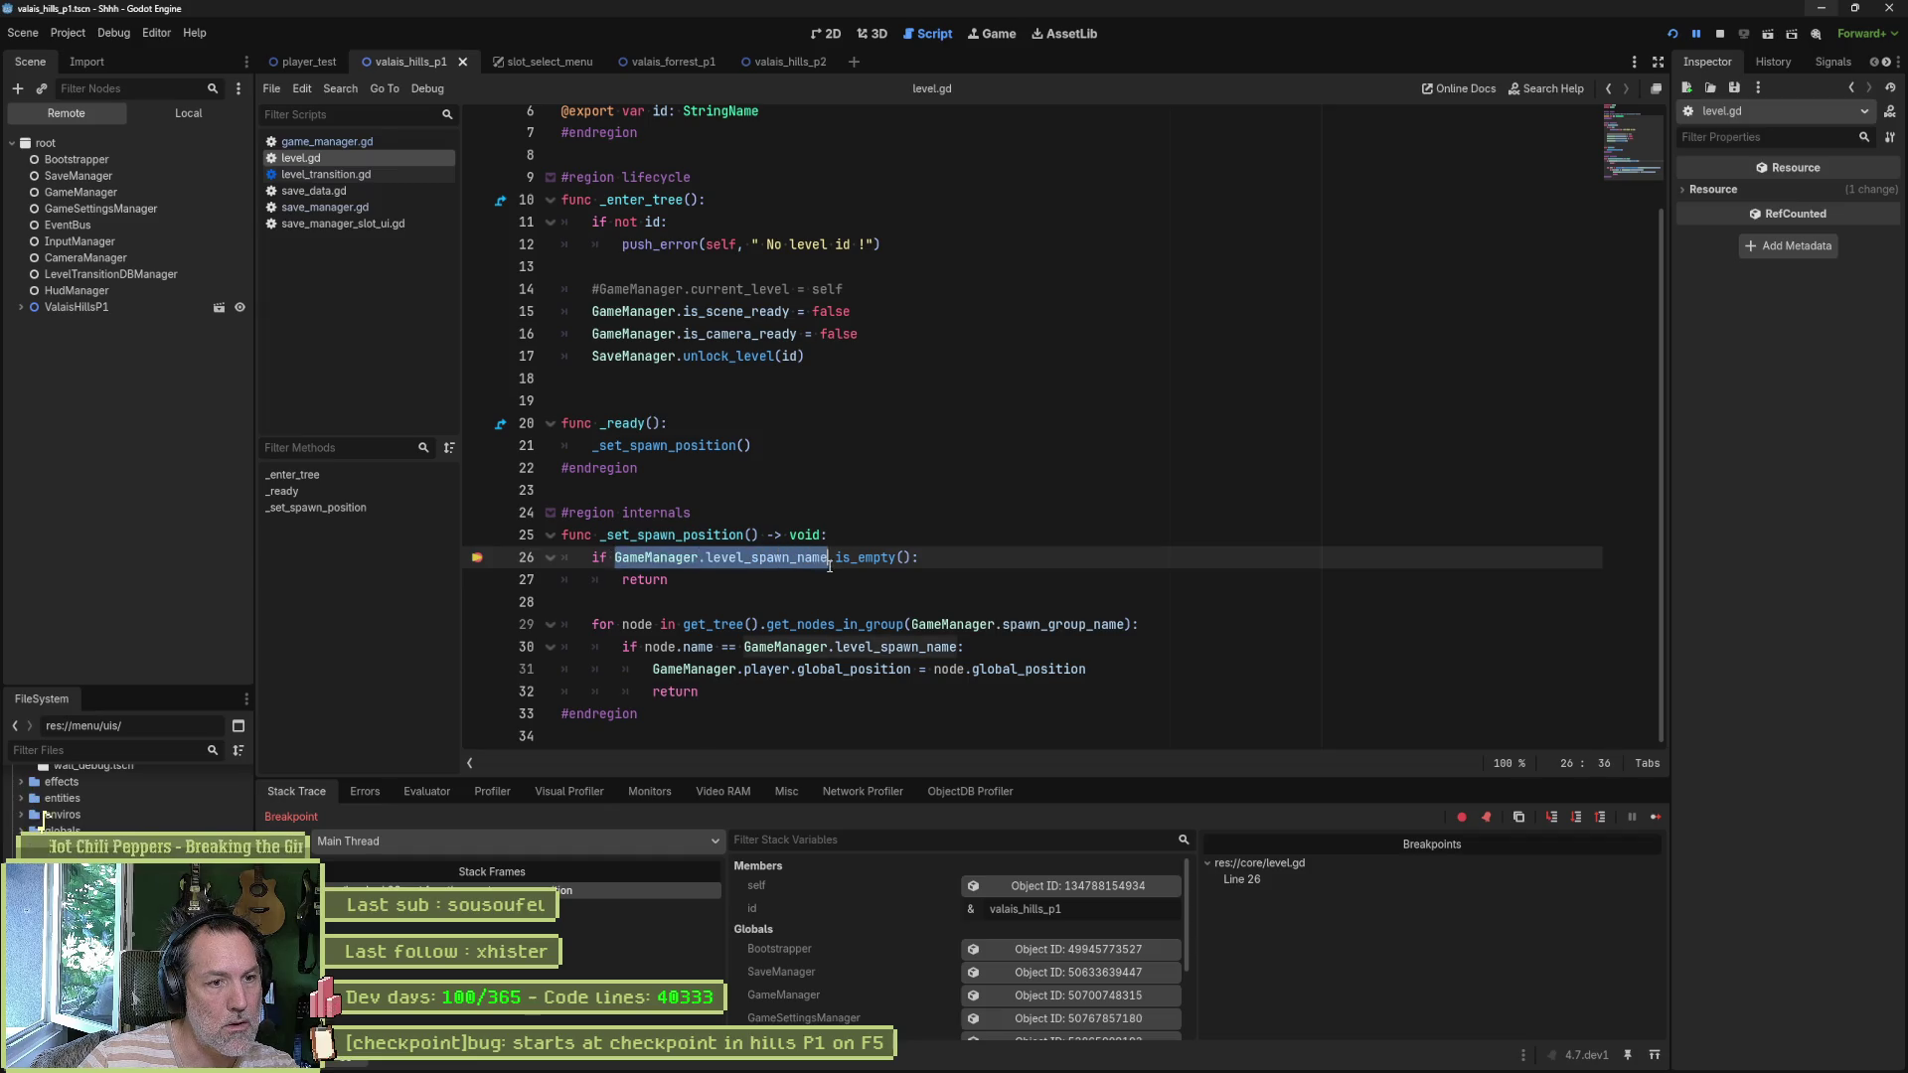
left_click(449, 796)
key("ctrl+v")
key("Return")
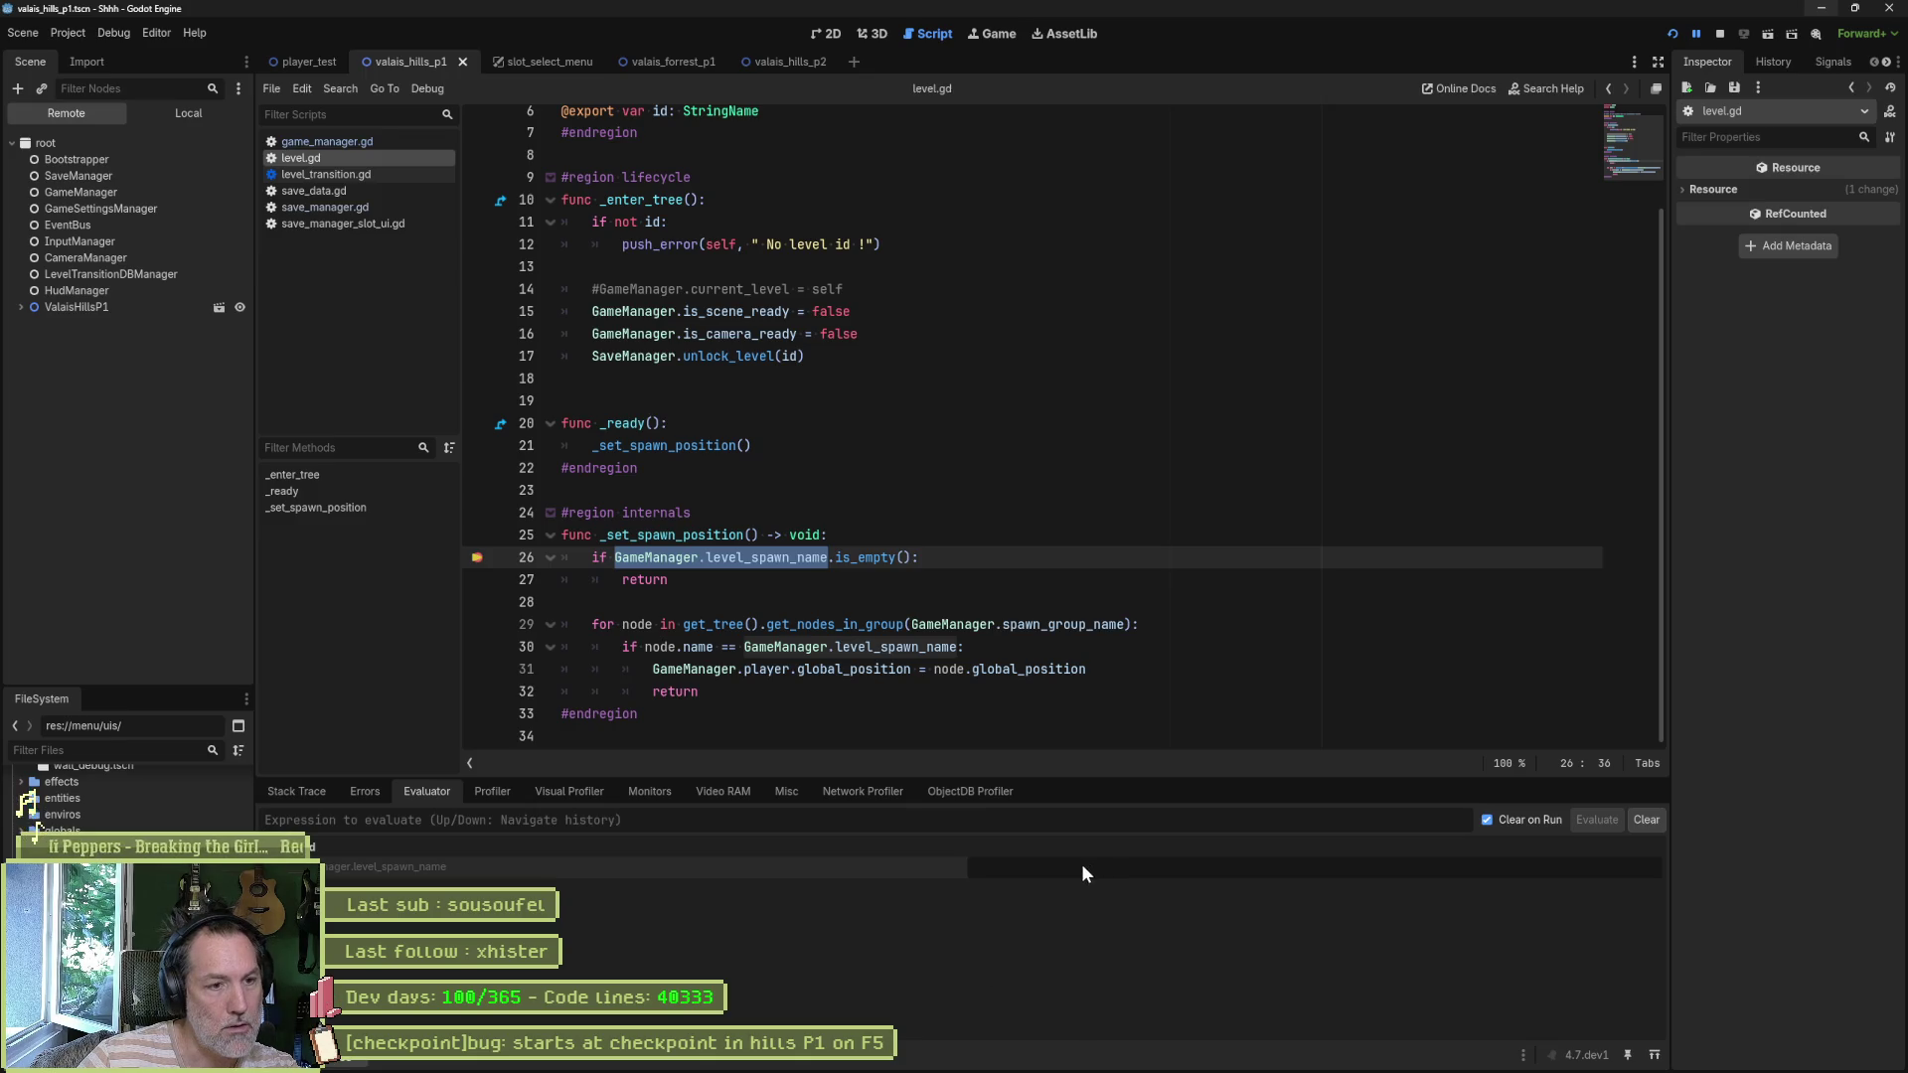
left_click(794, 558)
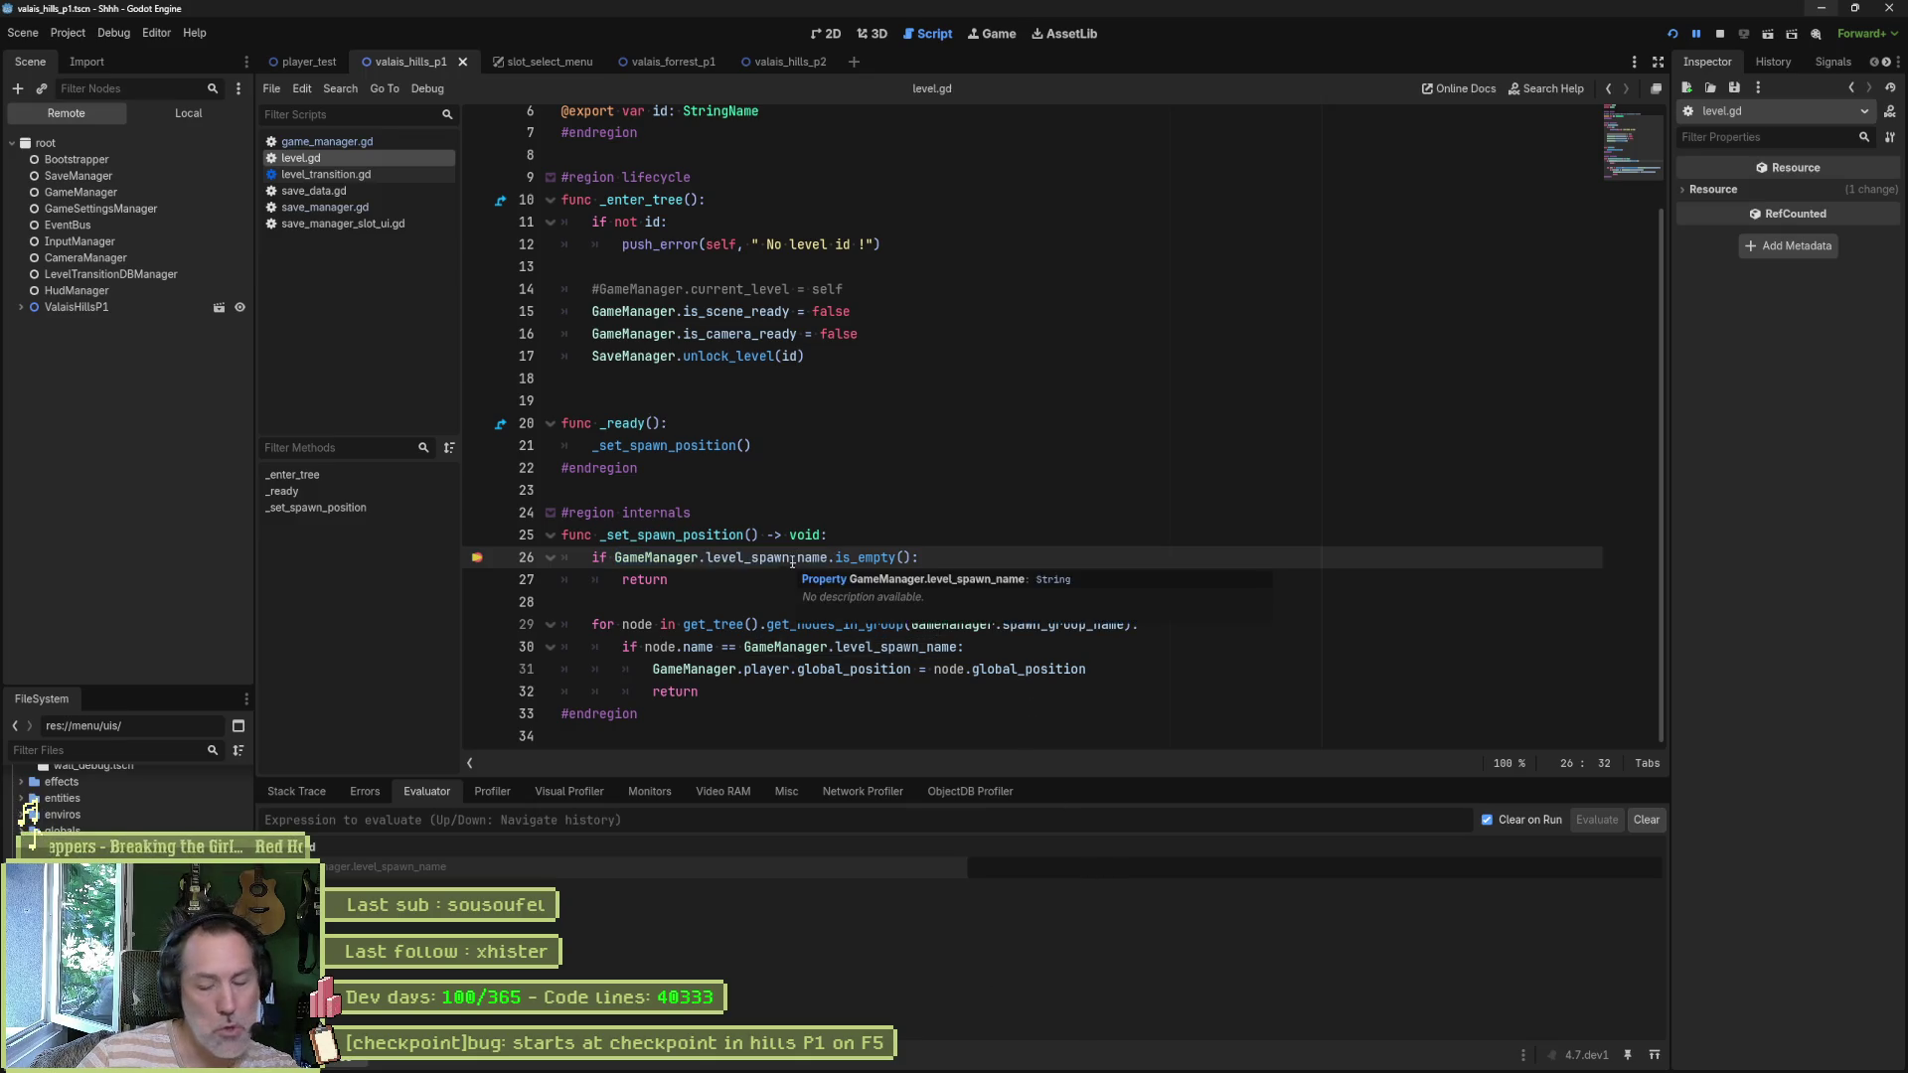
- Step past the empty spawn-name check, resume the game, then stop it
key("F10")
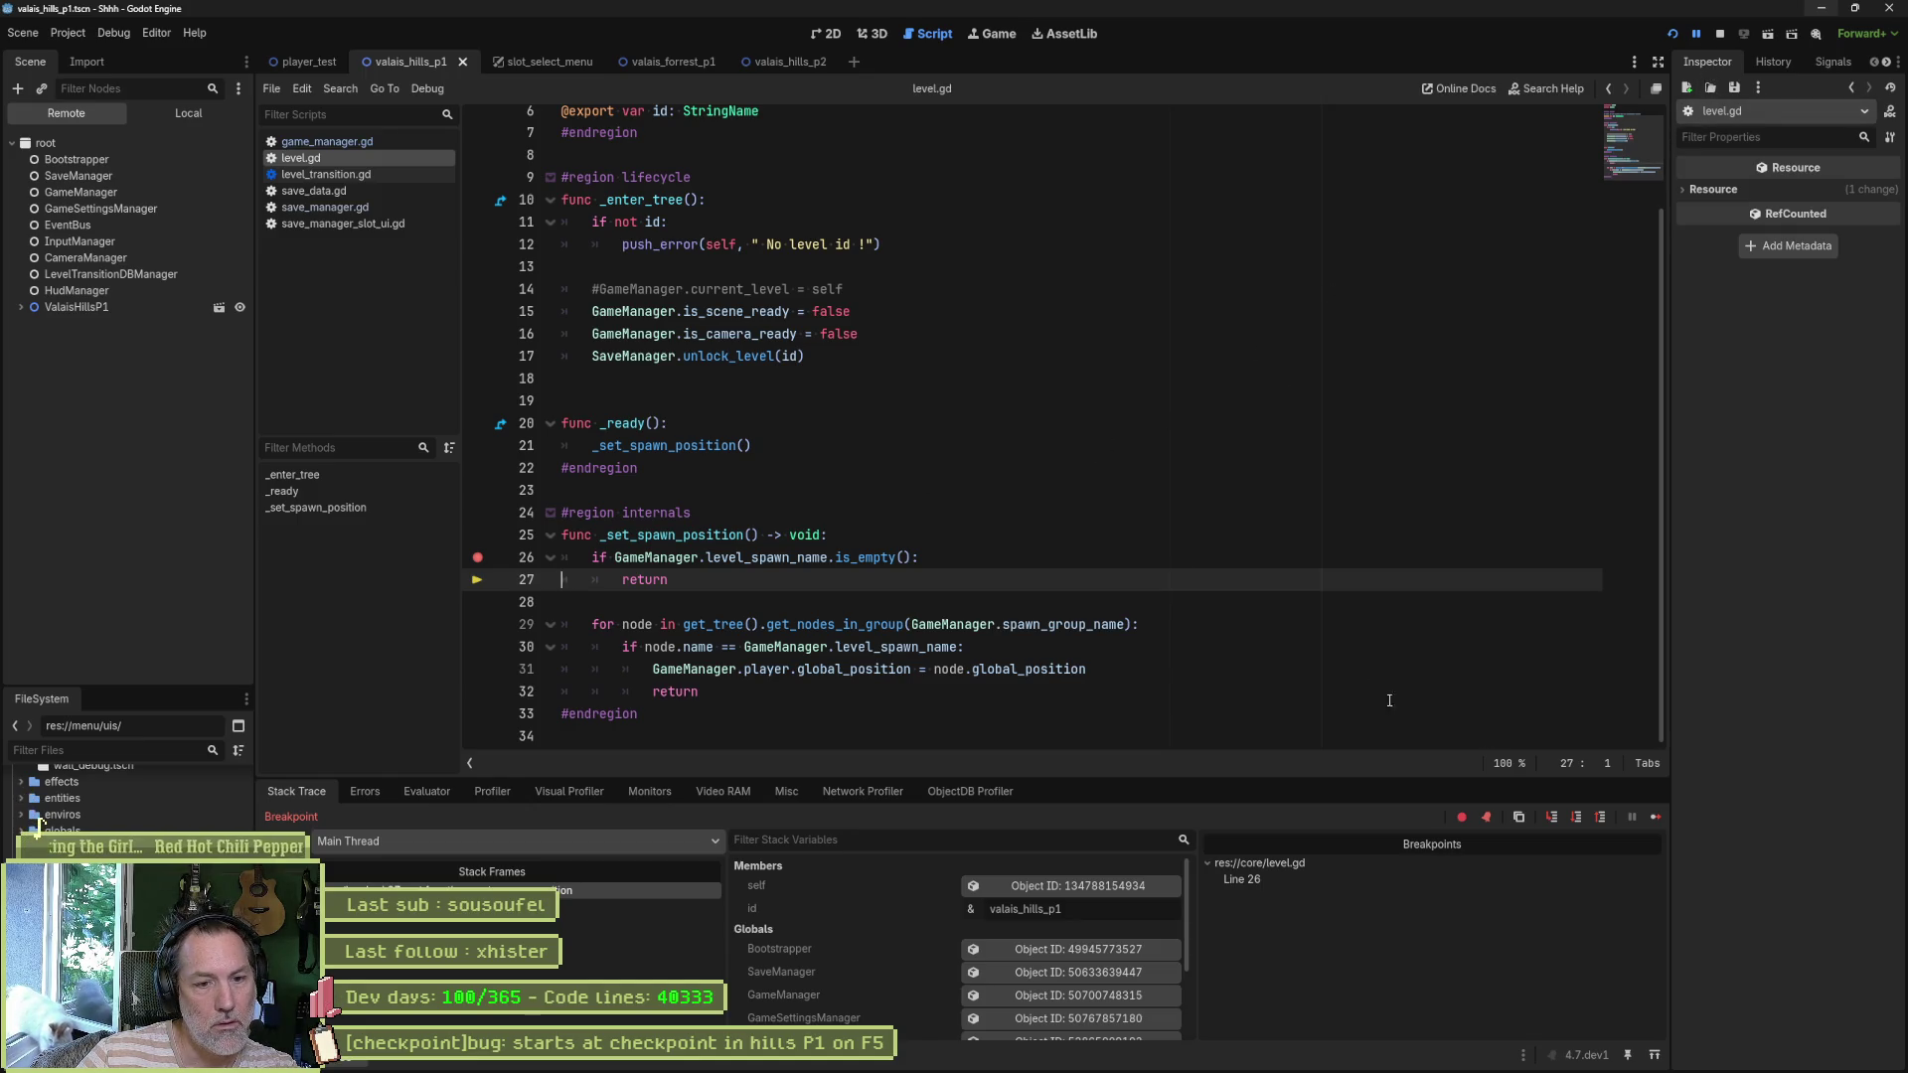
left_click(1650, 819)
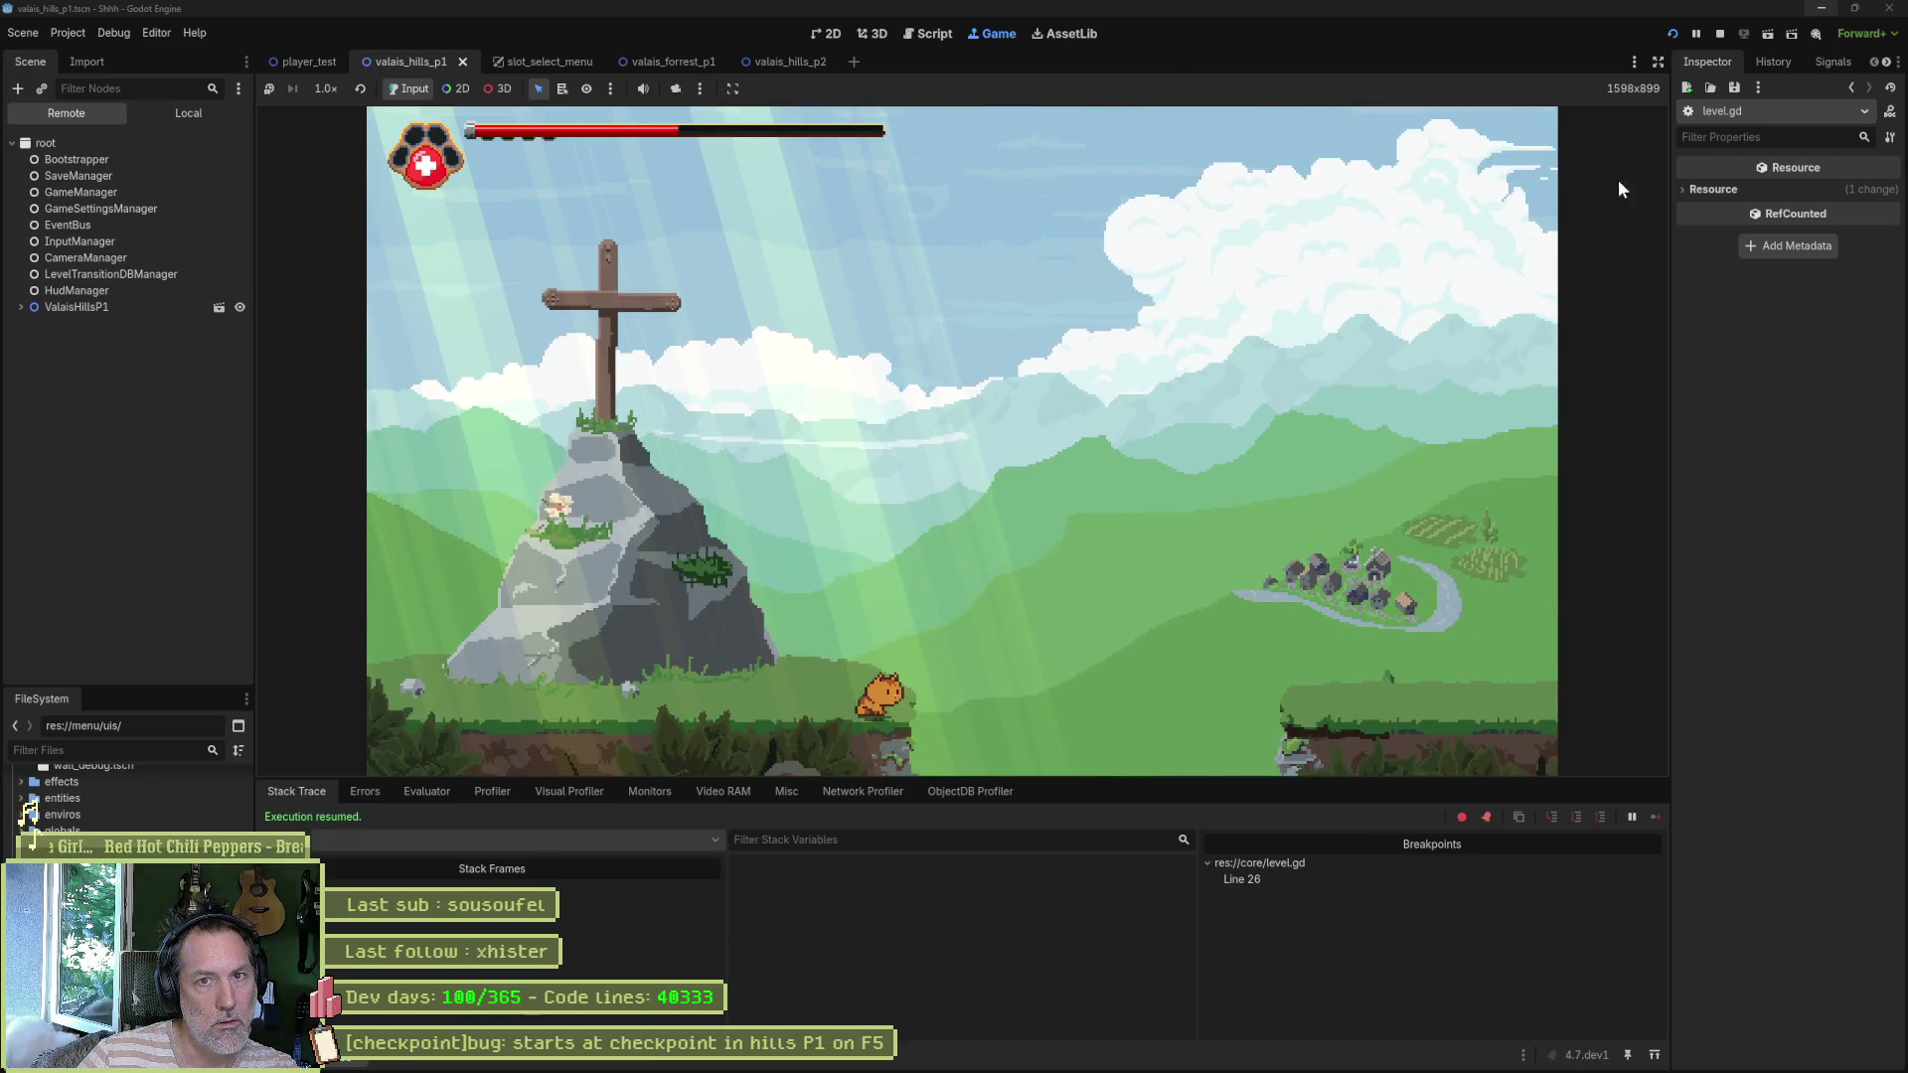
left_click(1717, 38)
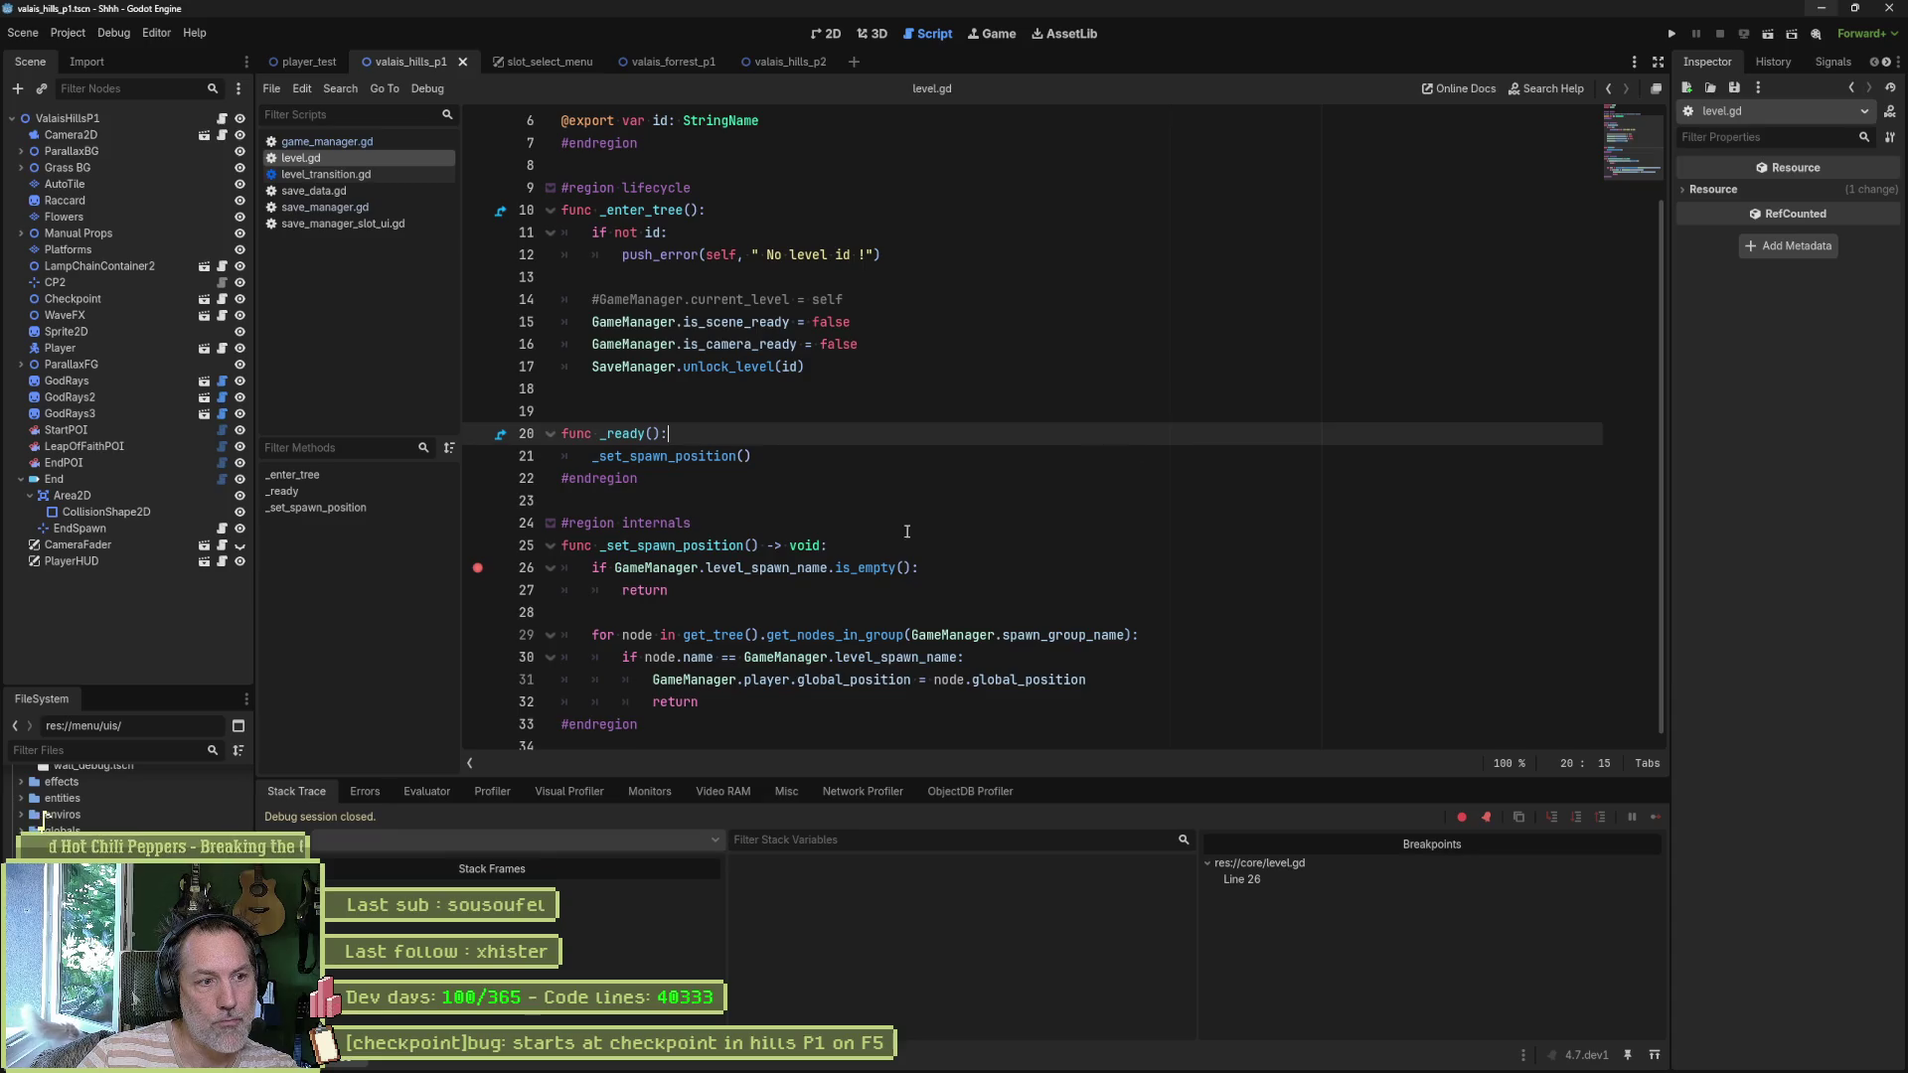
- Remove the line 26 breakpoint and select the Player node in the level's 2D view
left_click(478, 569)
left_click(726, 568)
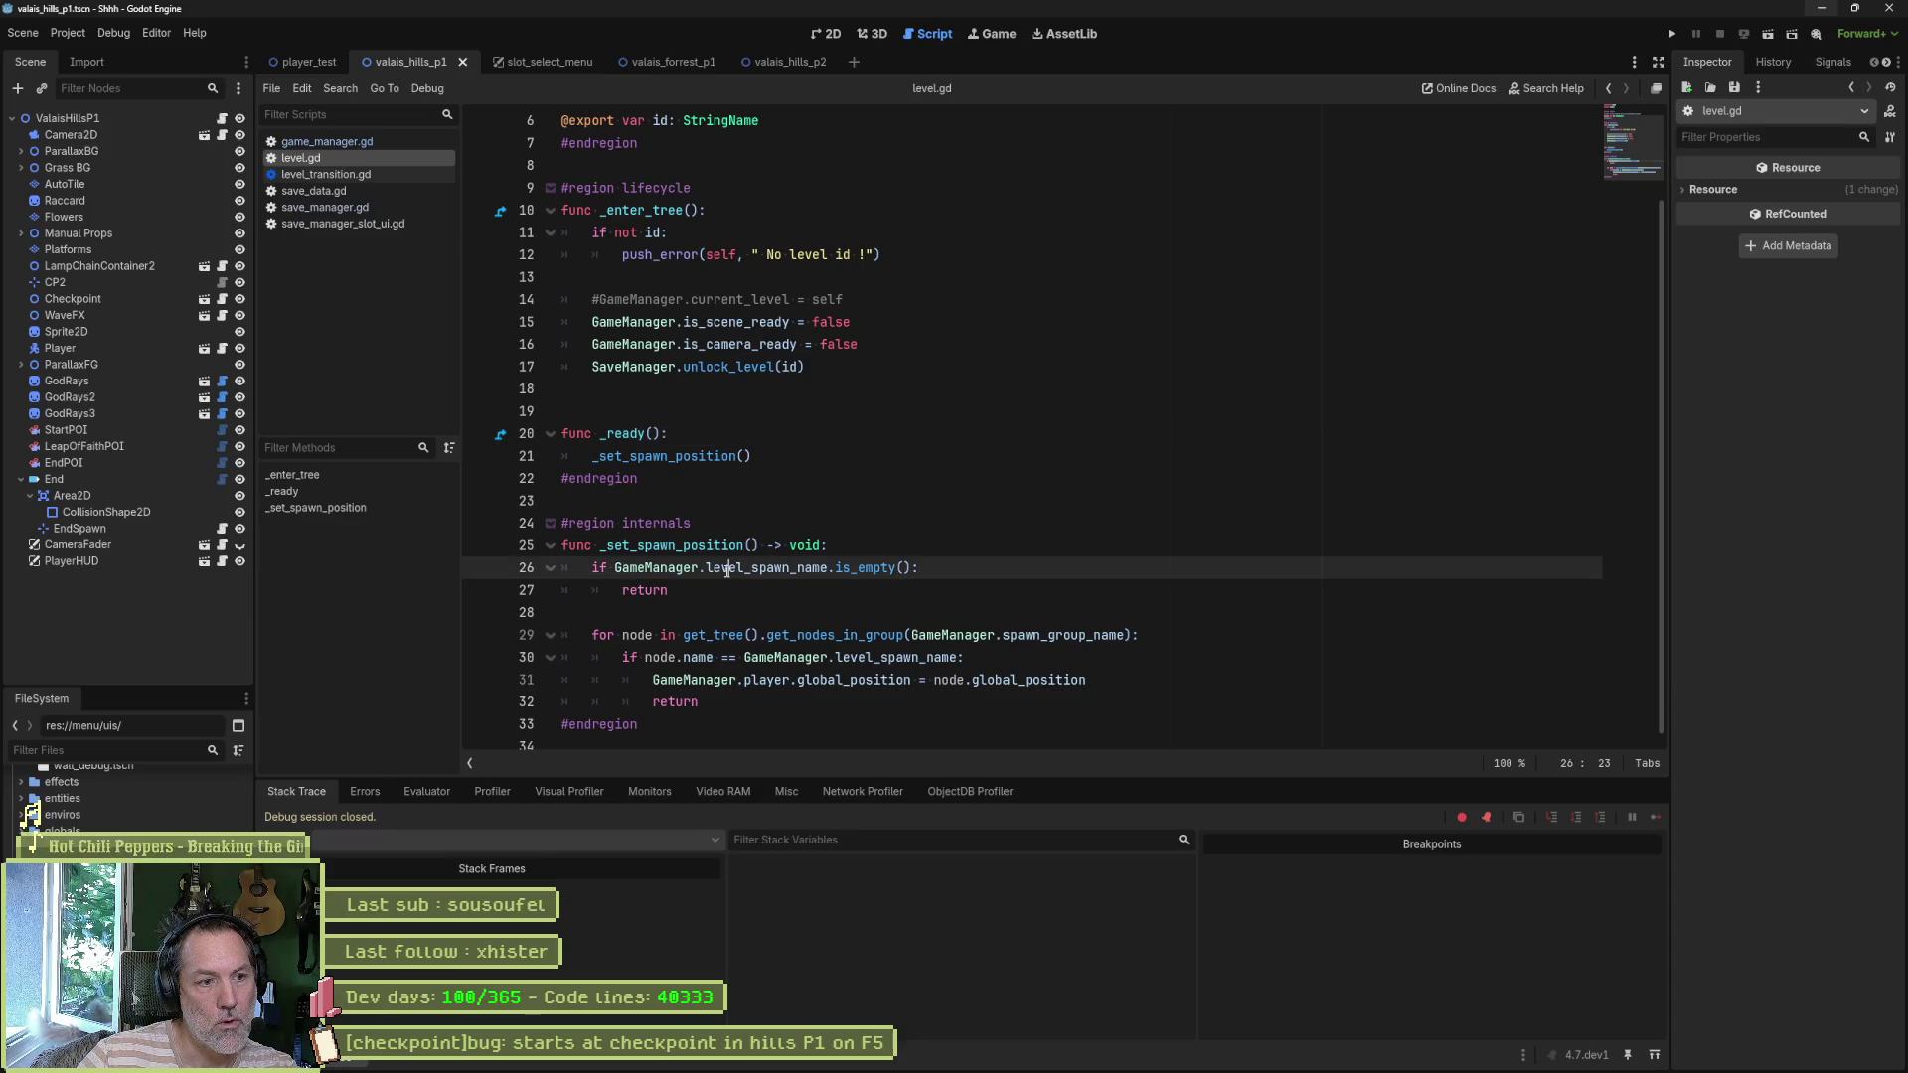
left_click(835, 34)
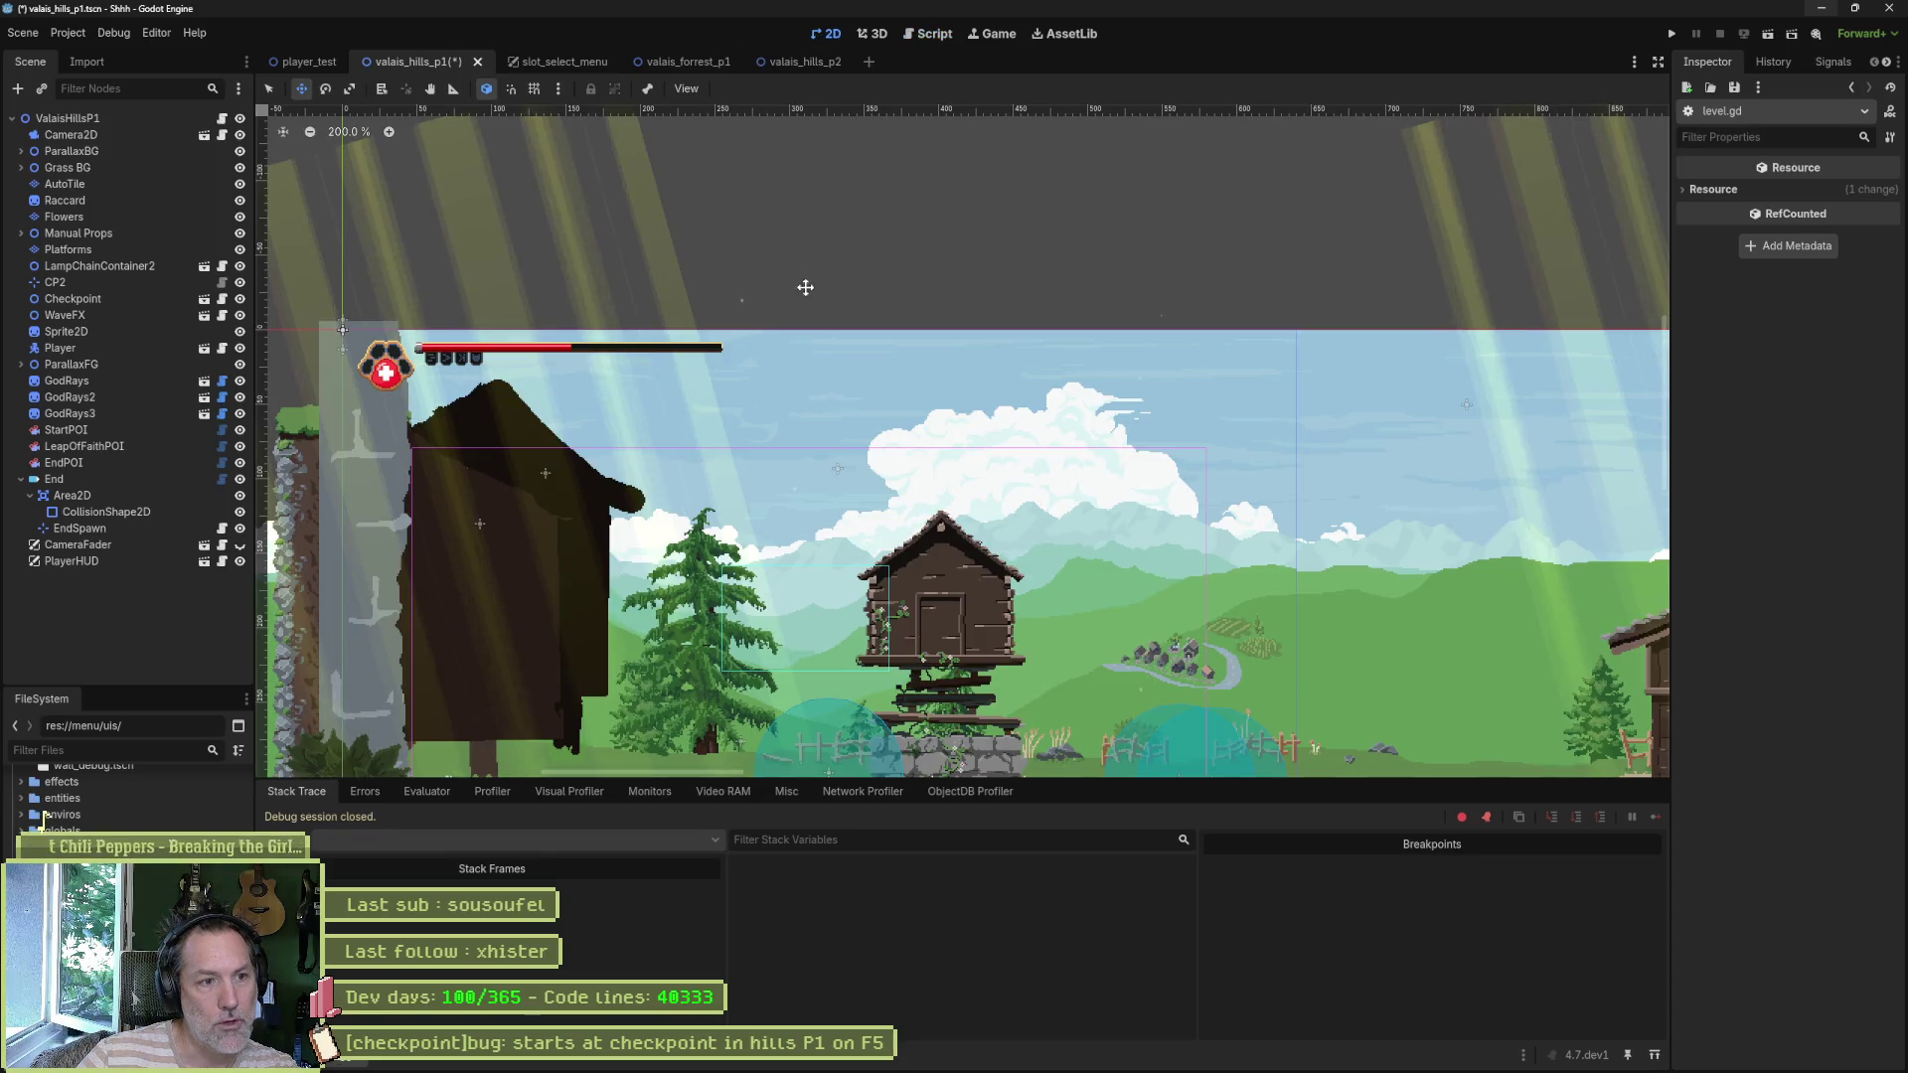
double_click(57, 348)
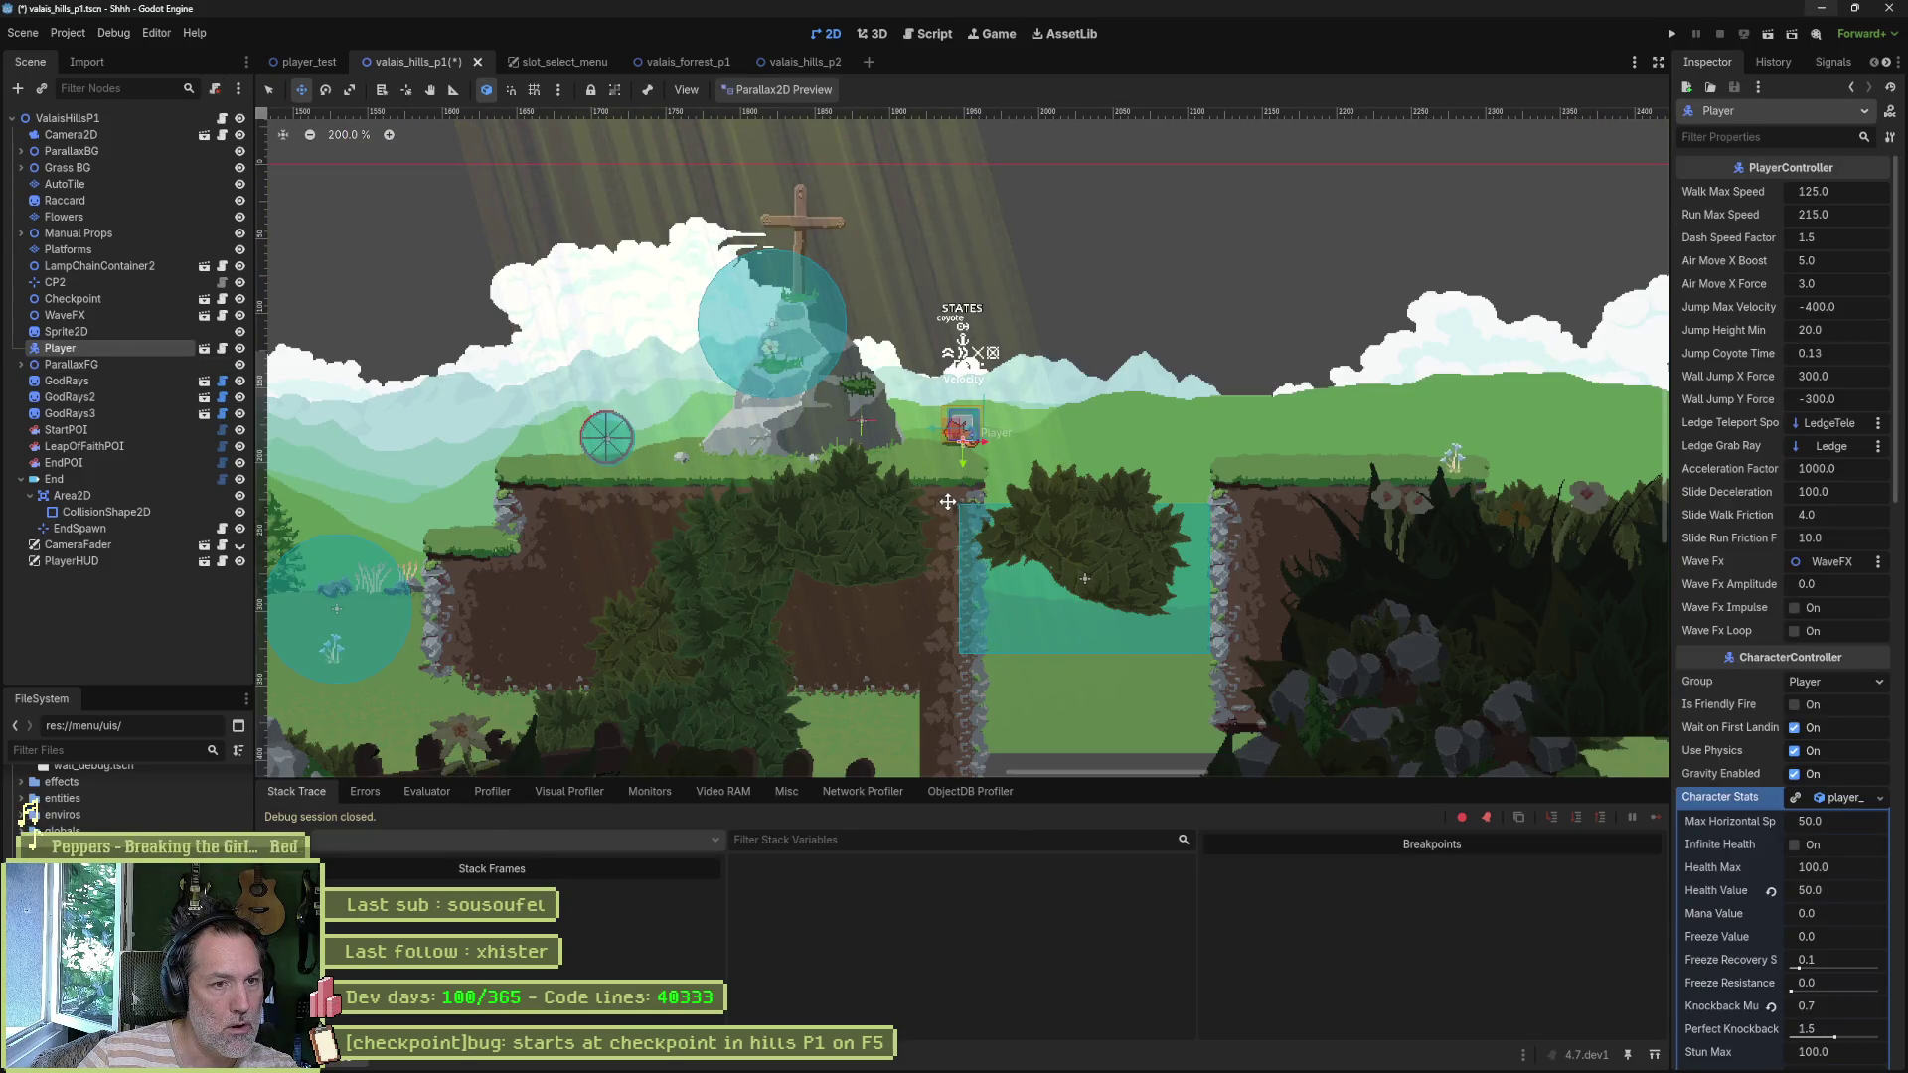
scroll(785, 502, "down", 3)
scroll(591, 527, "left", 5)
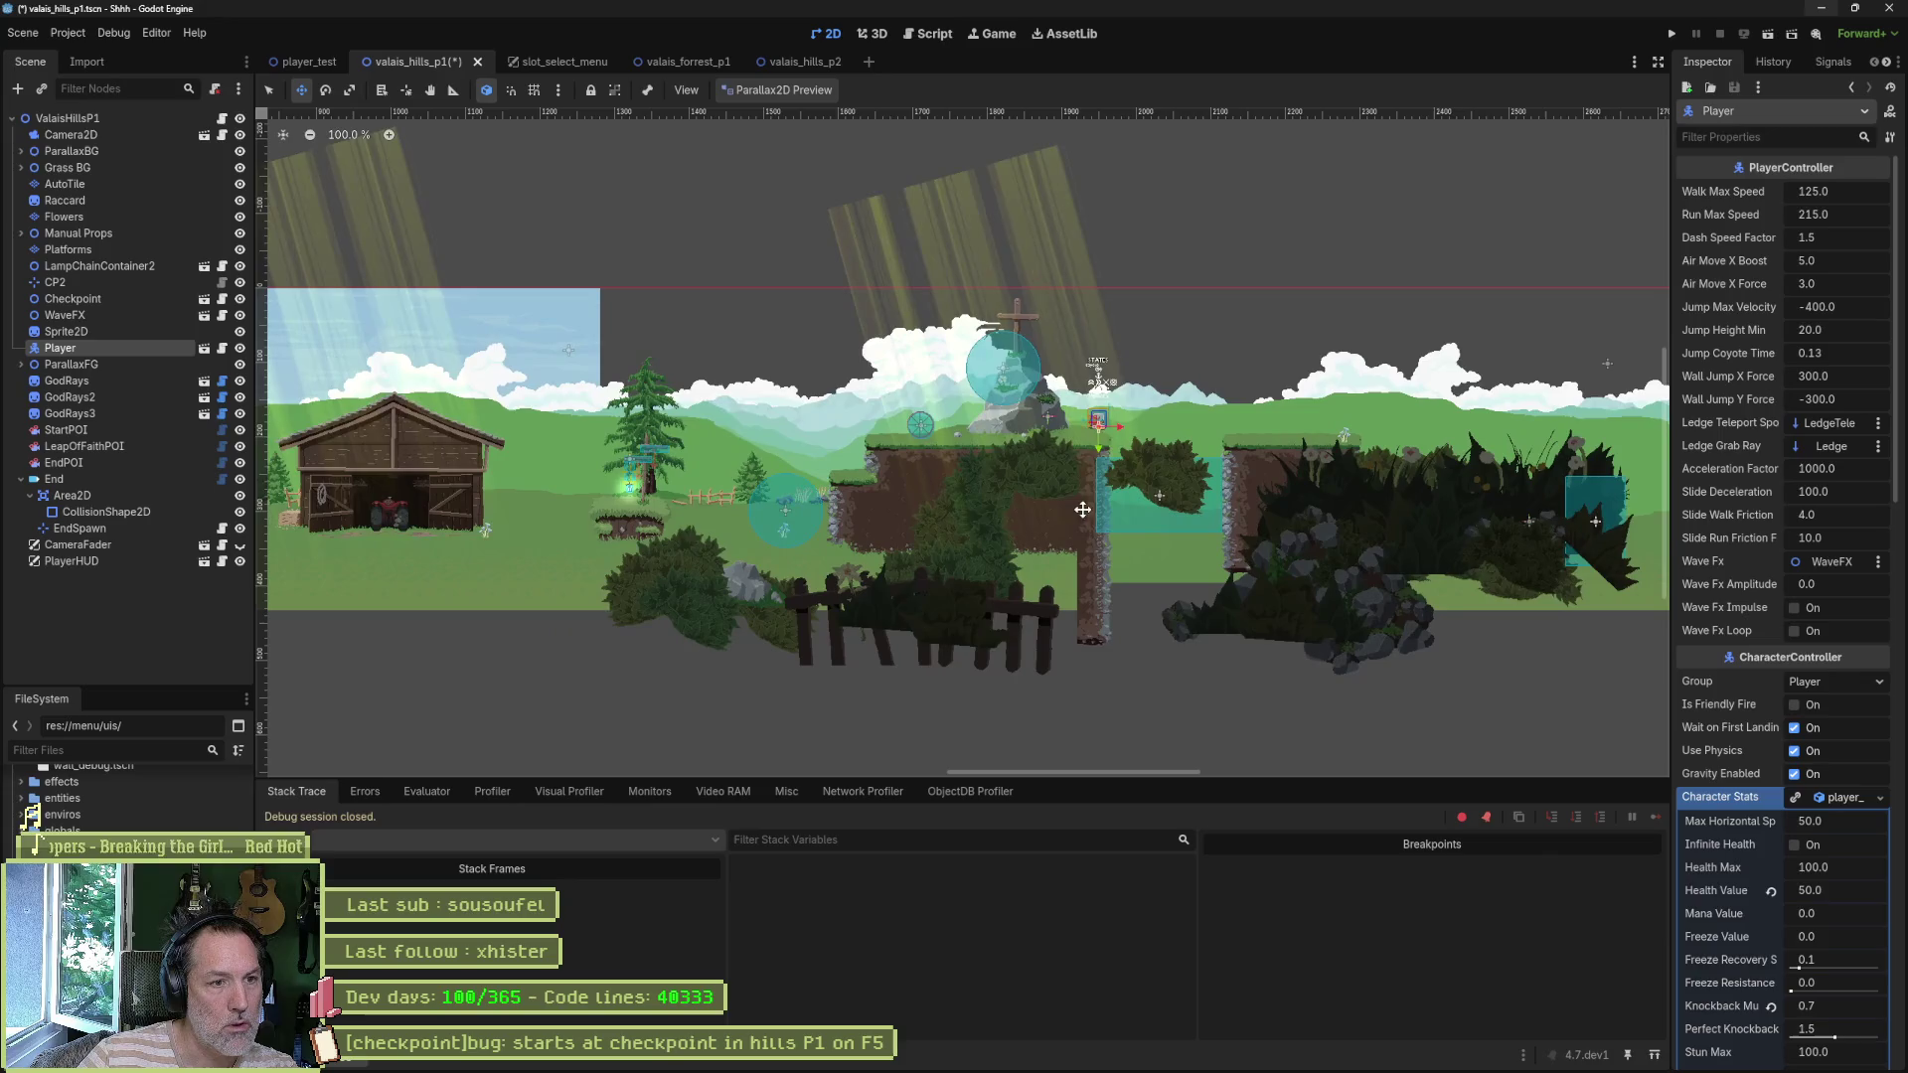
scroll(637, 520, "left", 6)
- Move the Player left to the hut area, save the scene, and run the game again
mouse_move(937, 569)
left_mouse_down()
mouse_move(1054, 582)
mouse_move(718, 577)
left_mouse_up()
scroll(718, 576, "left", 6)
left_click_drag(1115, 566, 566, 566)
key("ctrl+s")
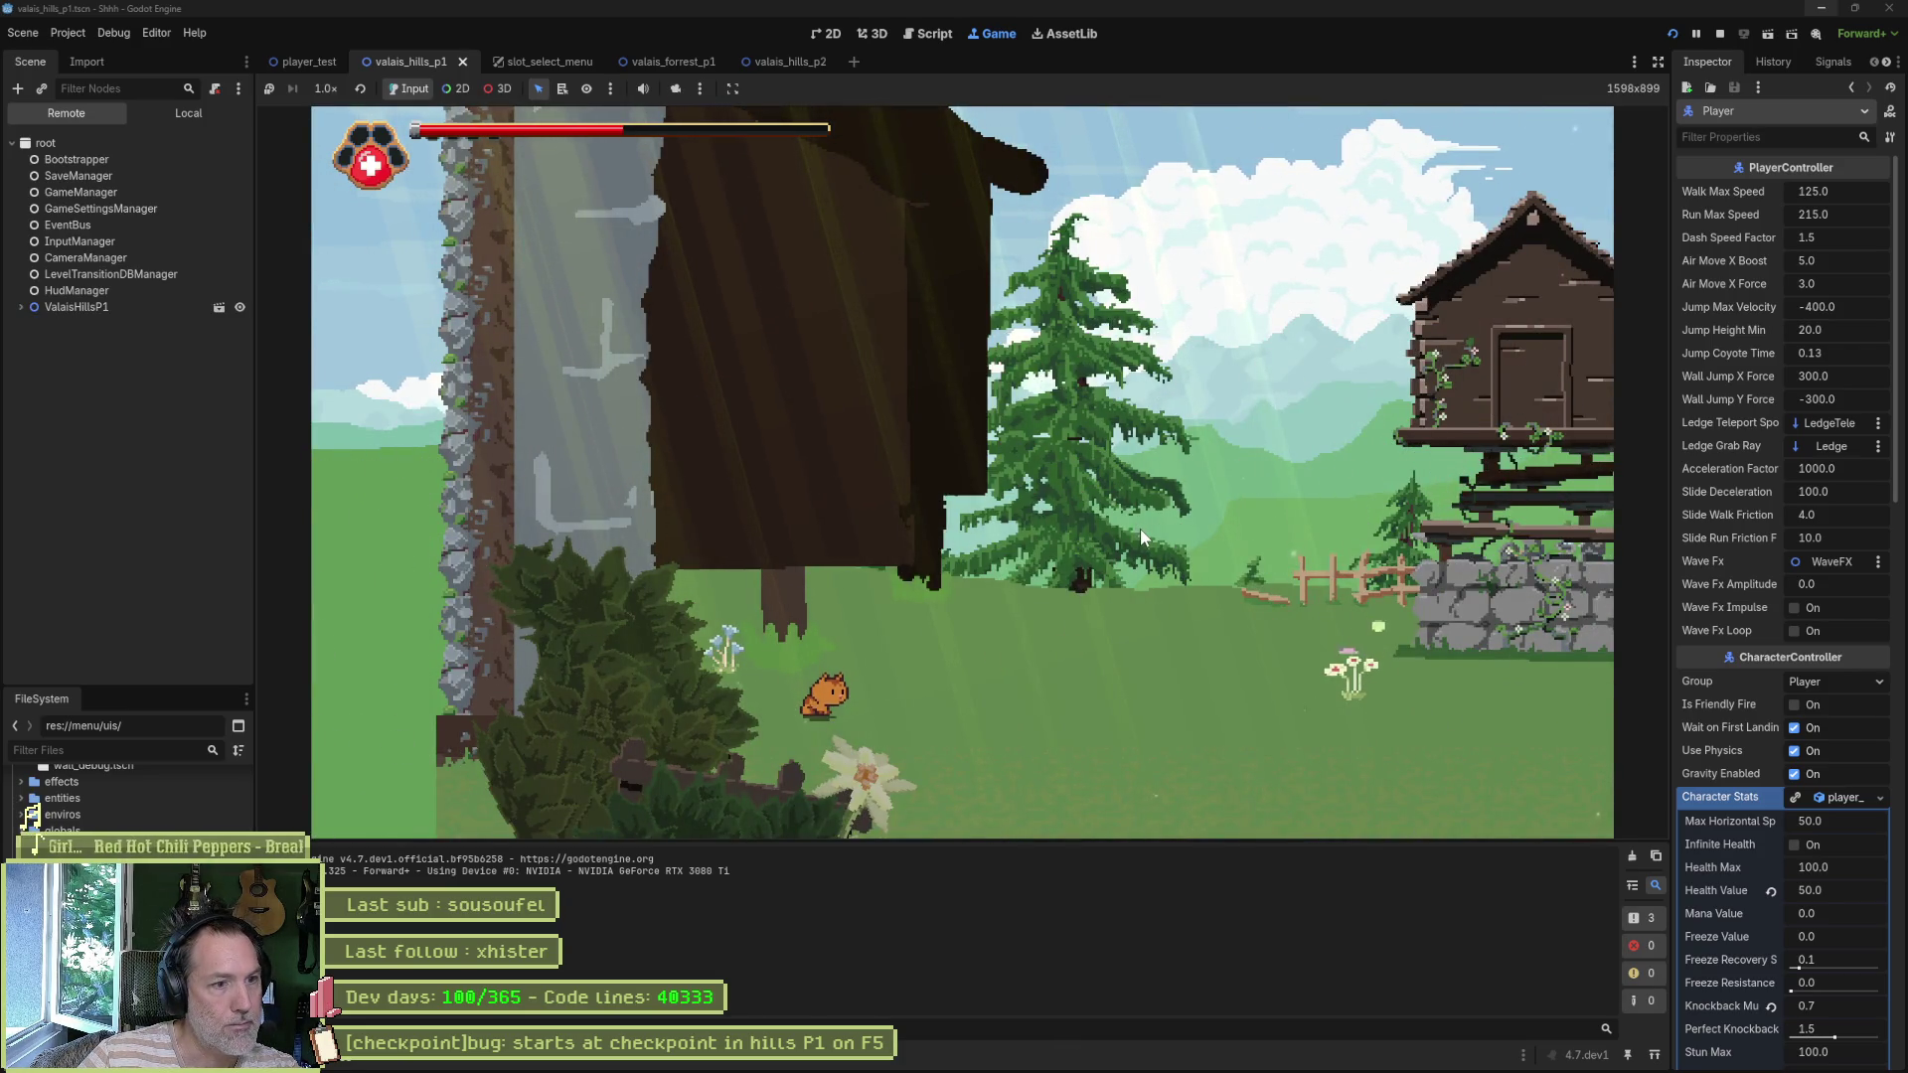
key("F8")
scroll(1137, 507, "down", 2)
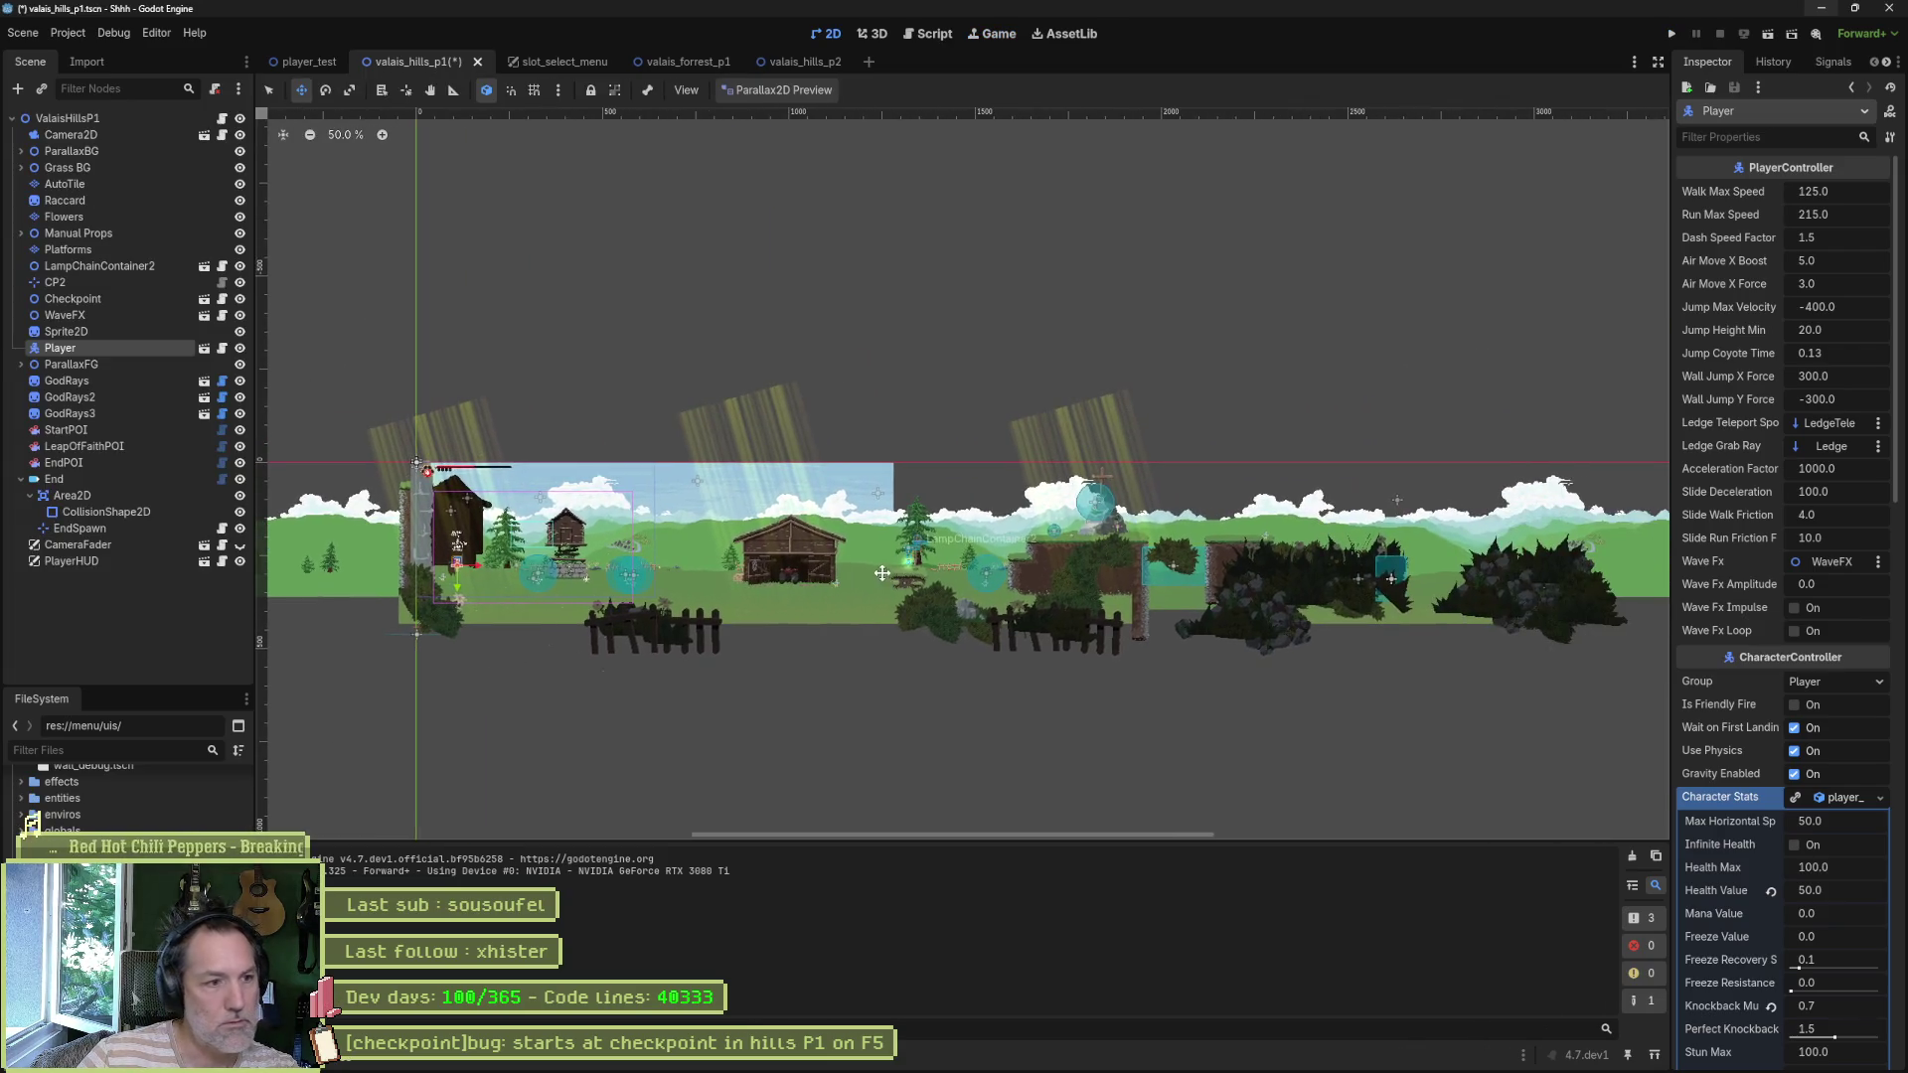
left_click_drag(1441, 590, 994, 636)
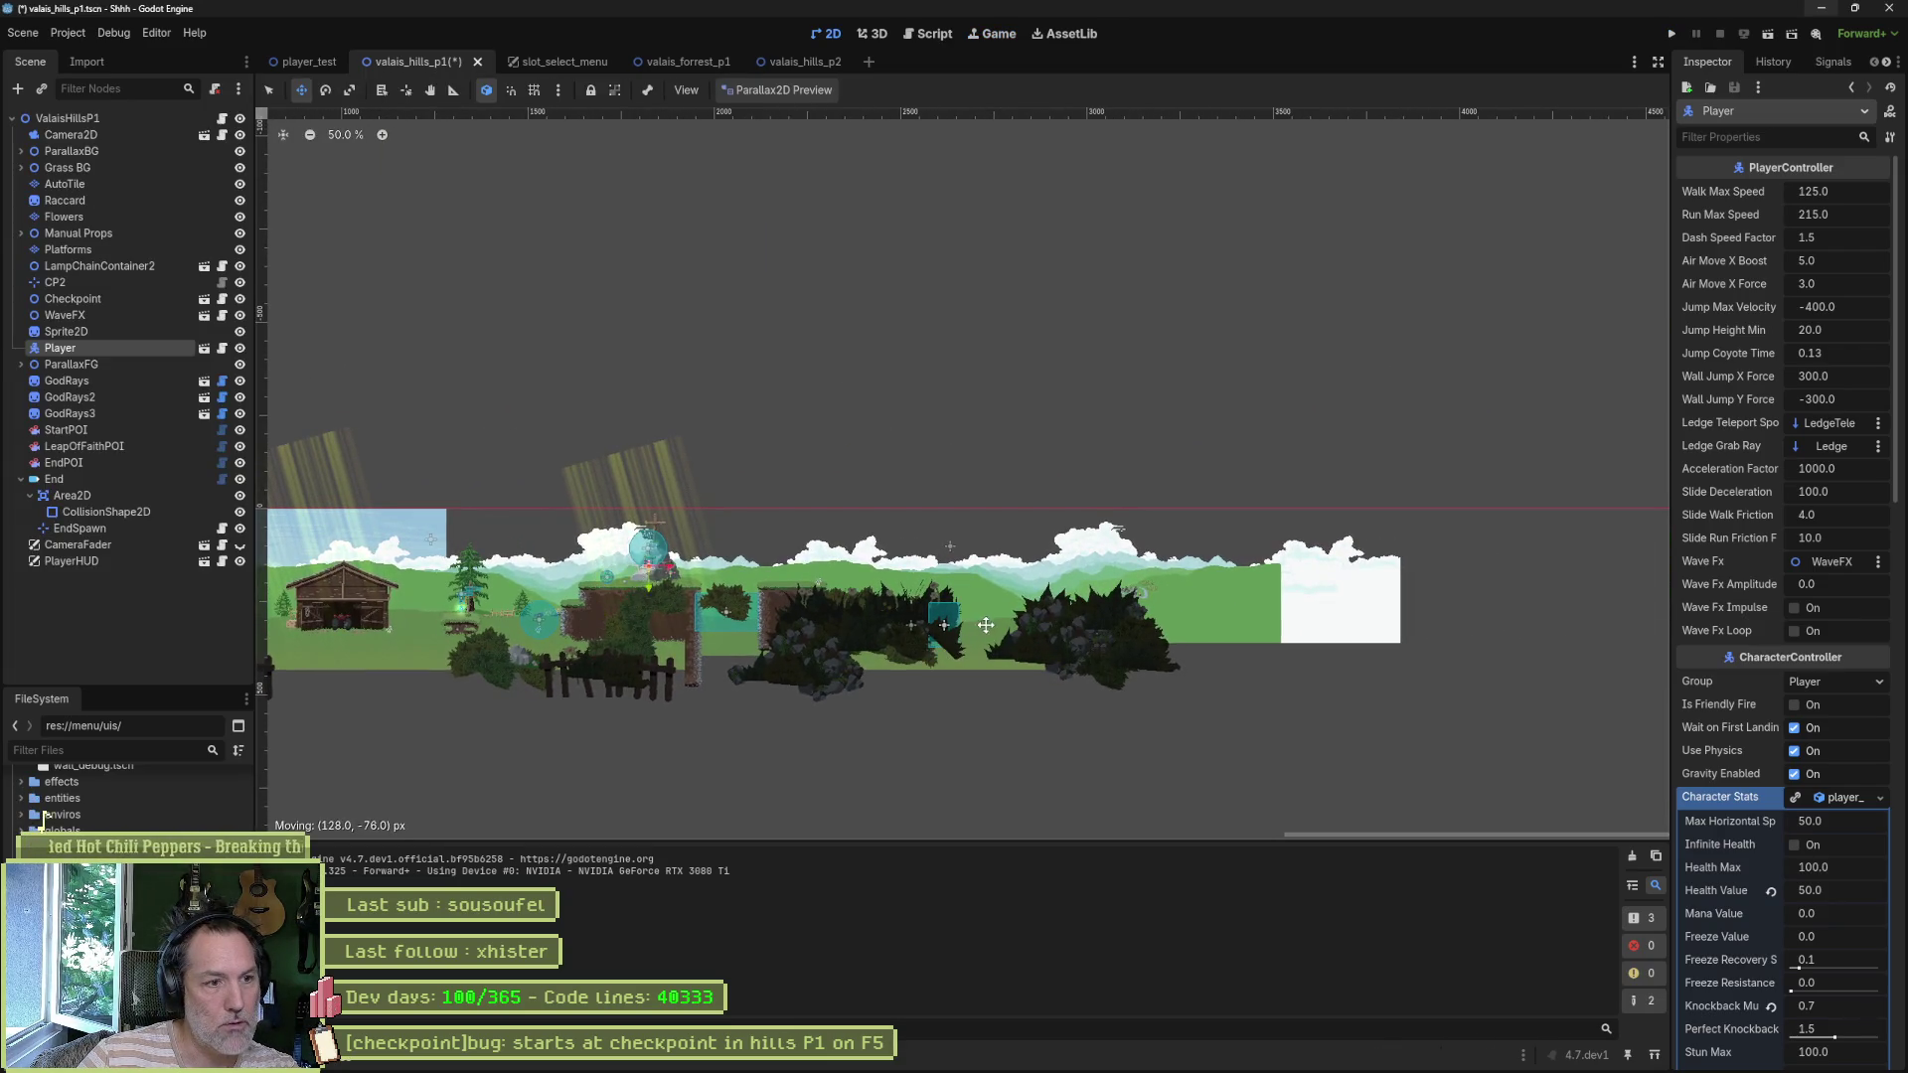
key("F5")
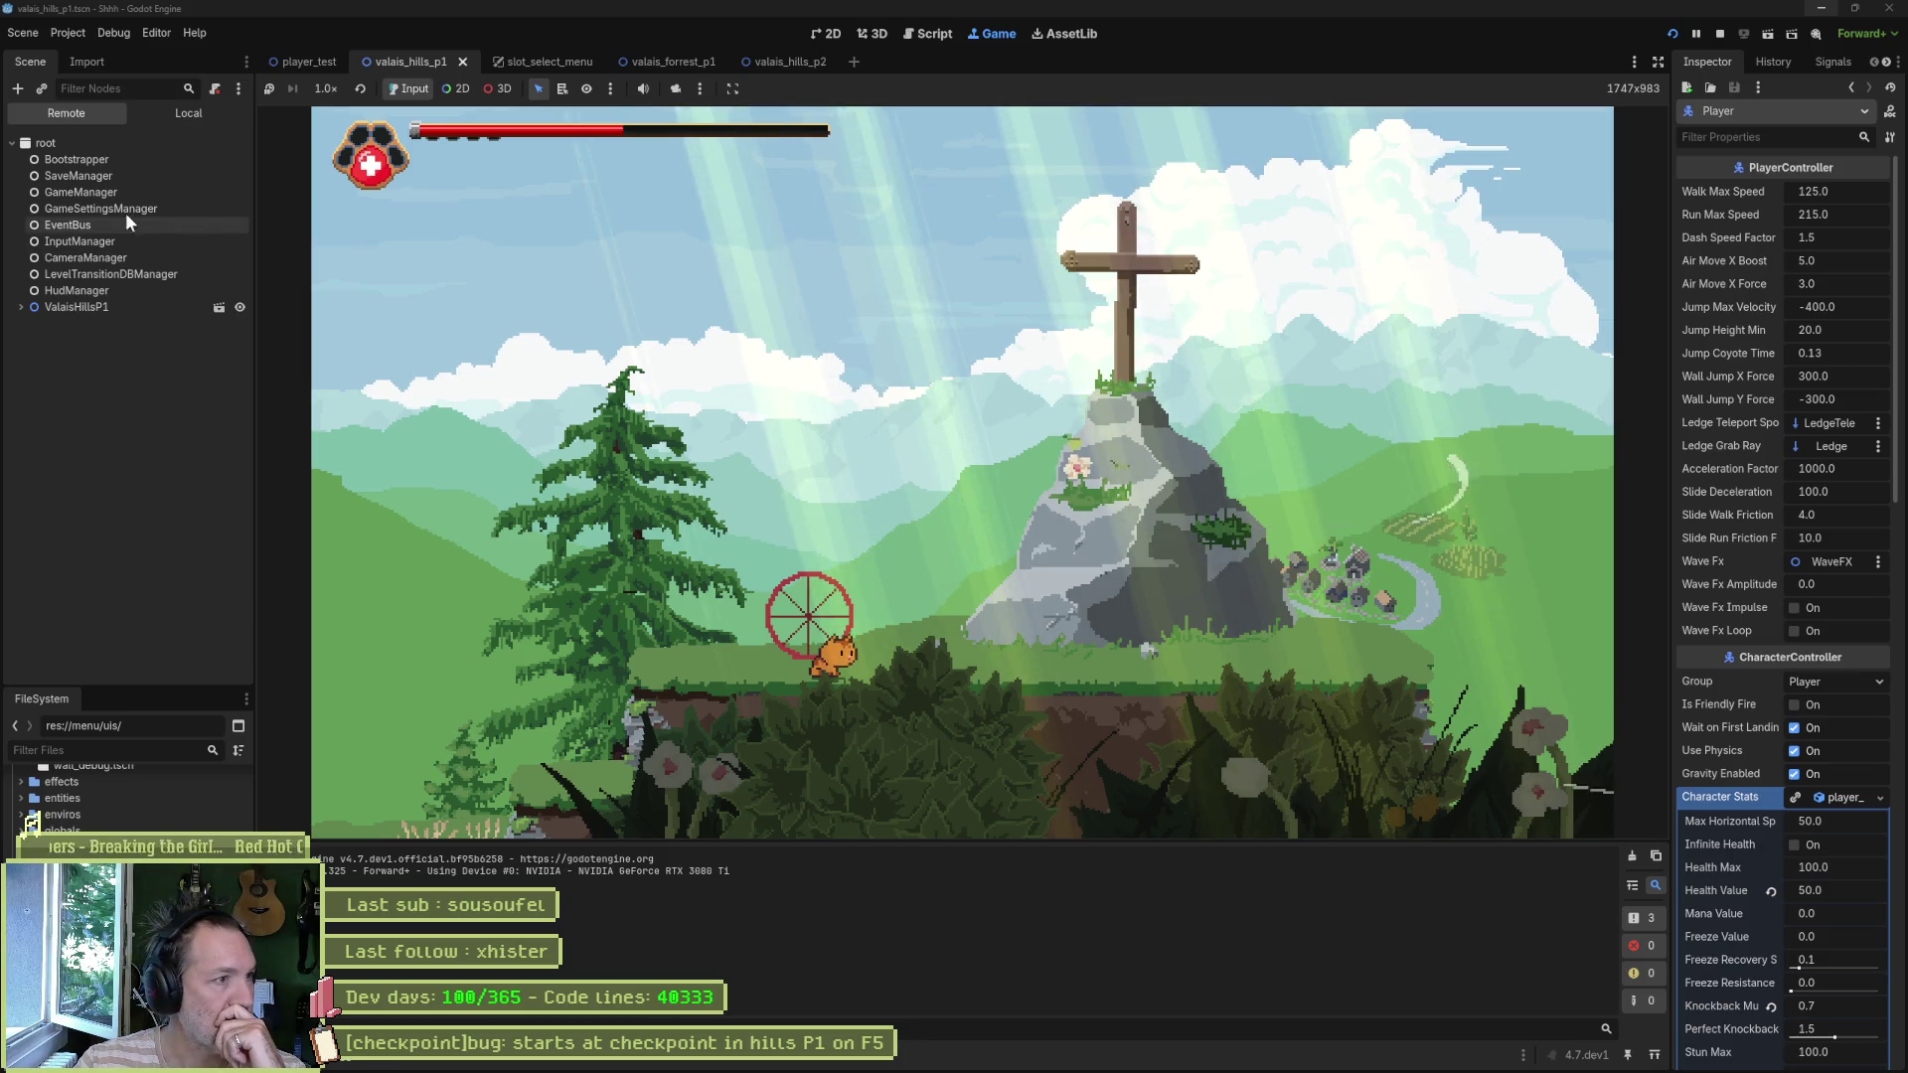
- Confirm GameManager's Level Spawn Name reads CP2, walk the cat left, then stop the game
left_click(90, 192)
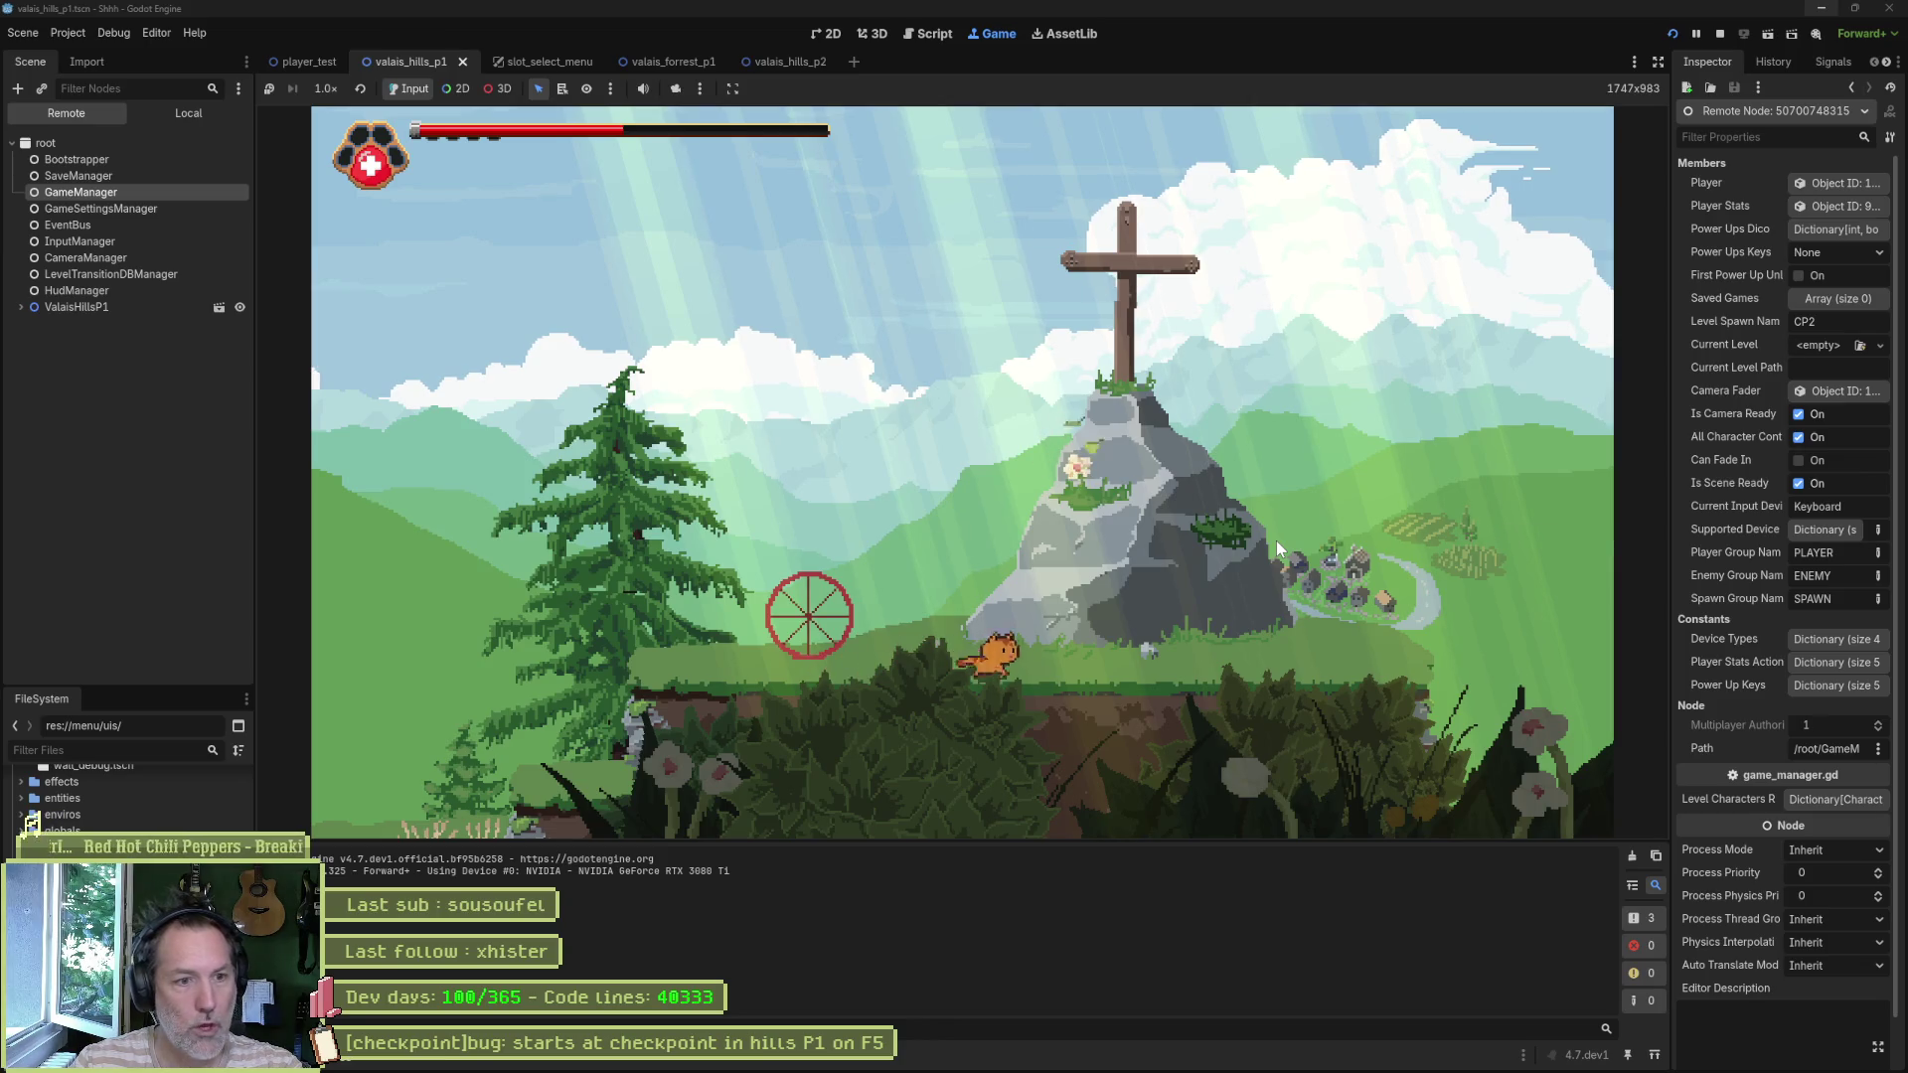
key("Left")
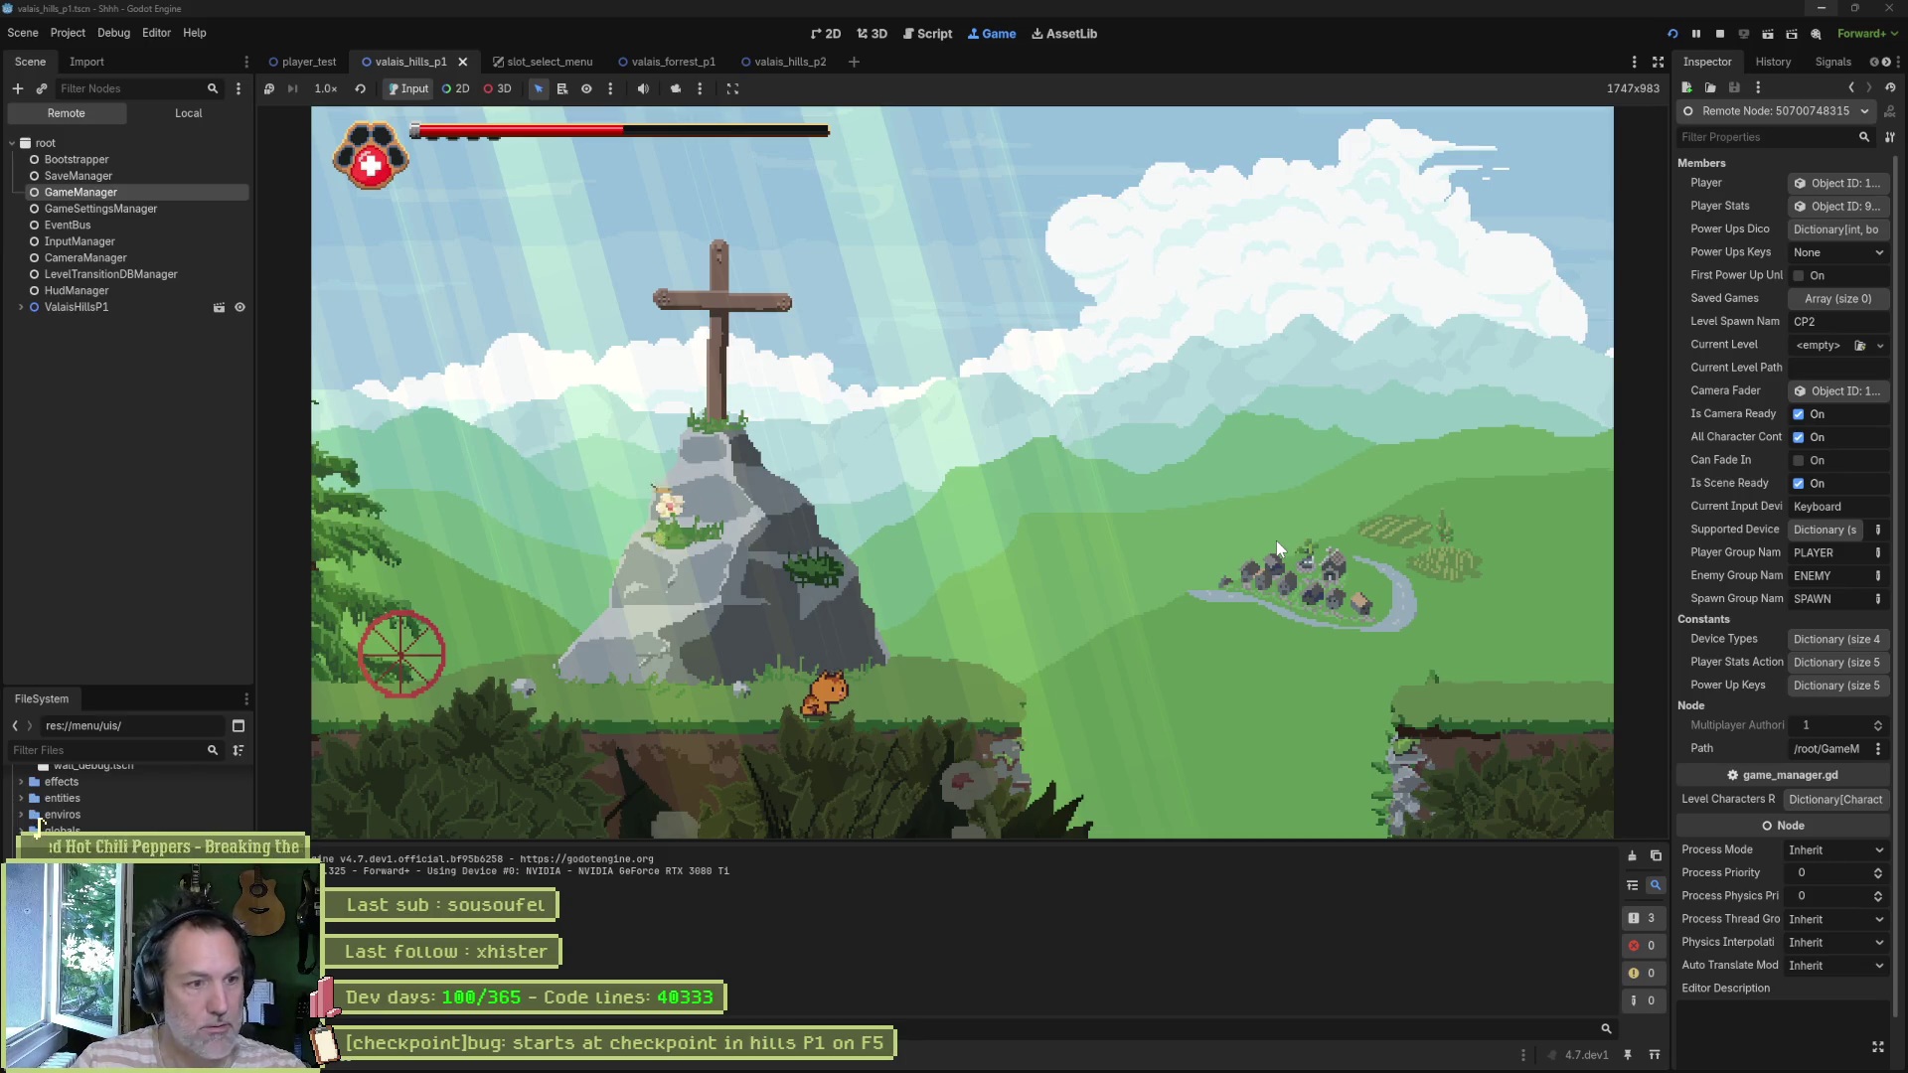
key("F8")
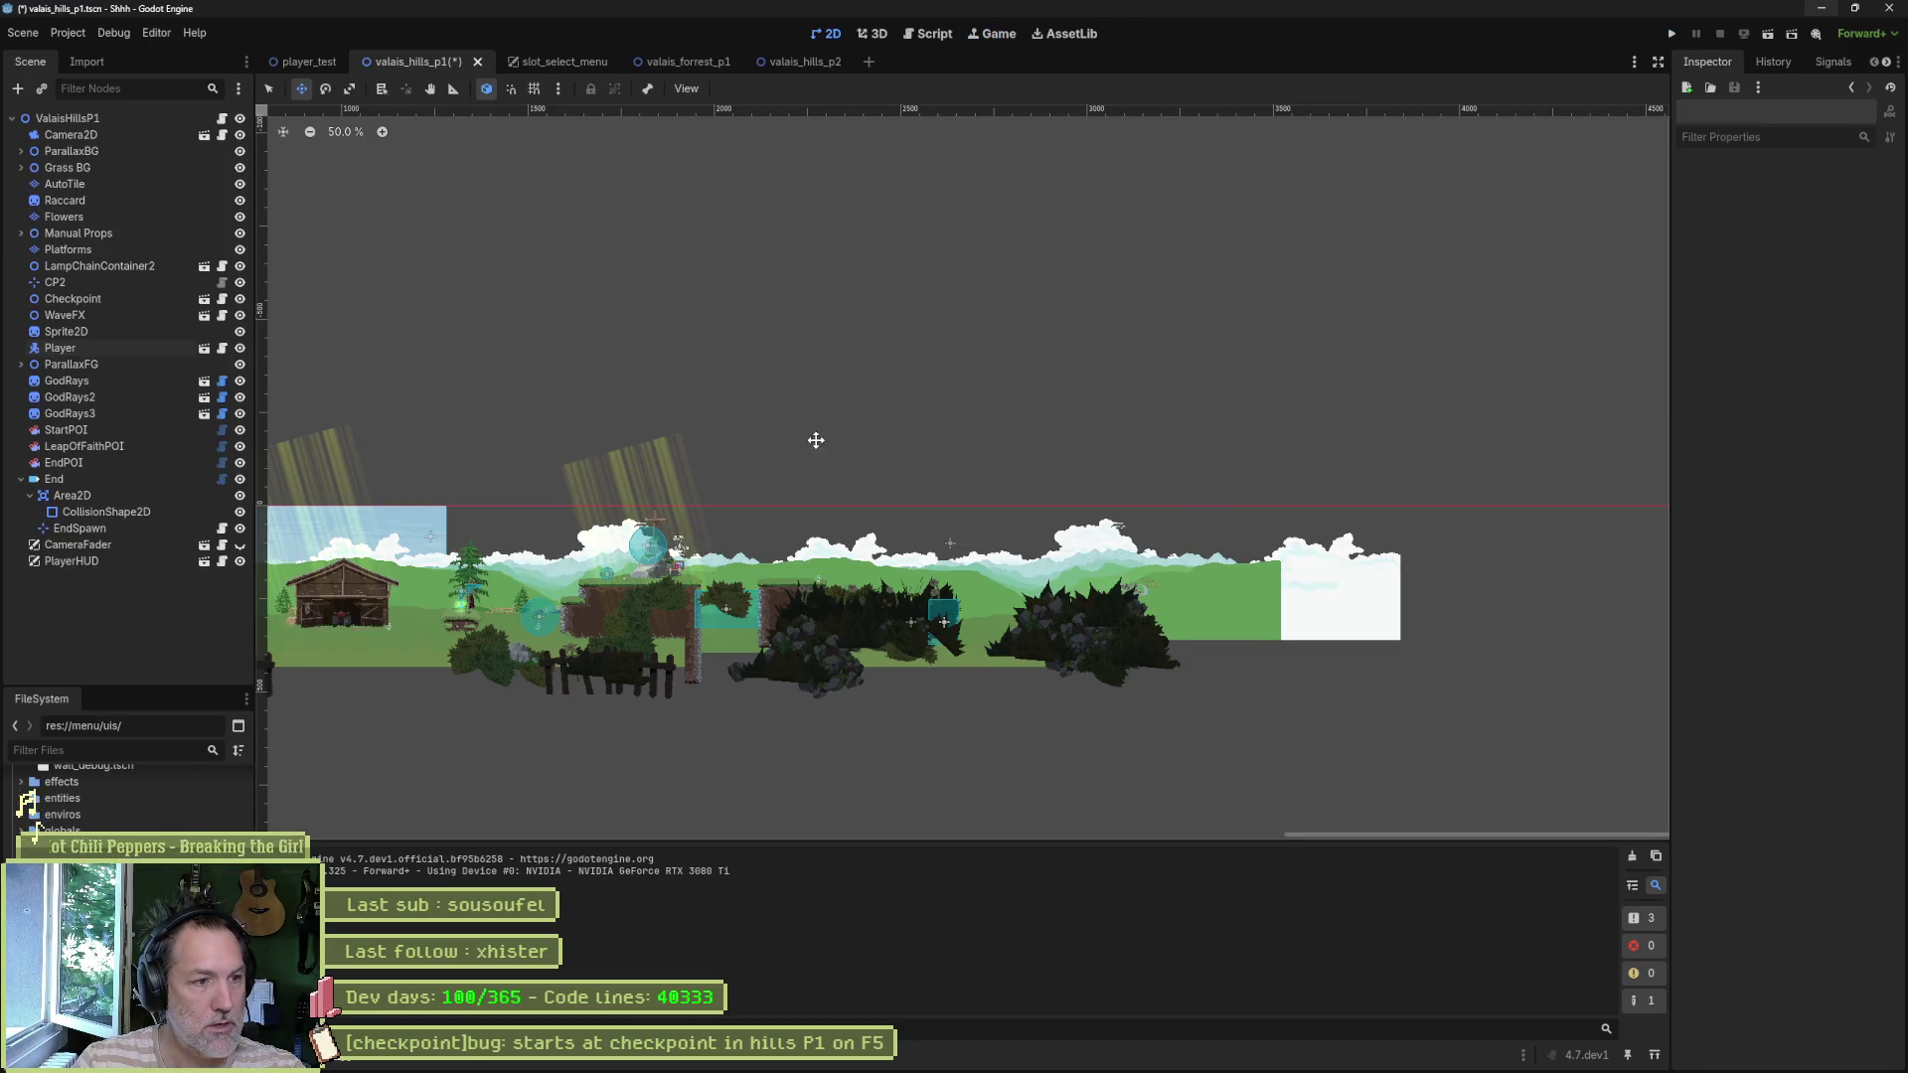
- Rerun the game and check that GameManager's Level Spawn Name is now empty
left_click_drag(814, 438, 1046, 412)
key("F5")
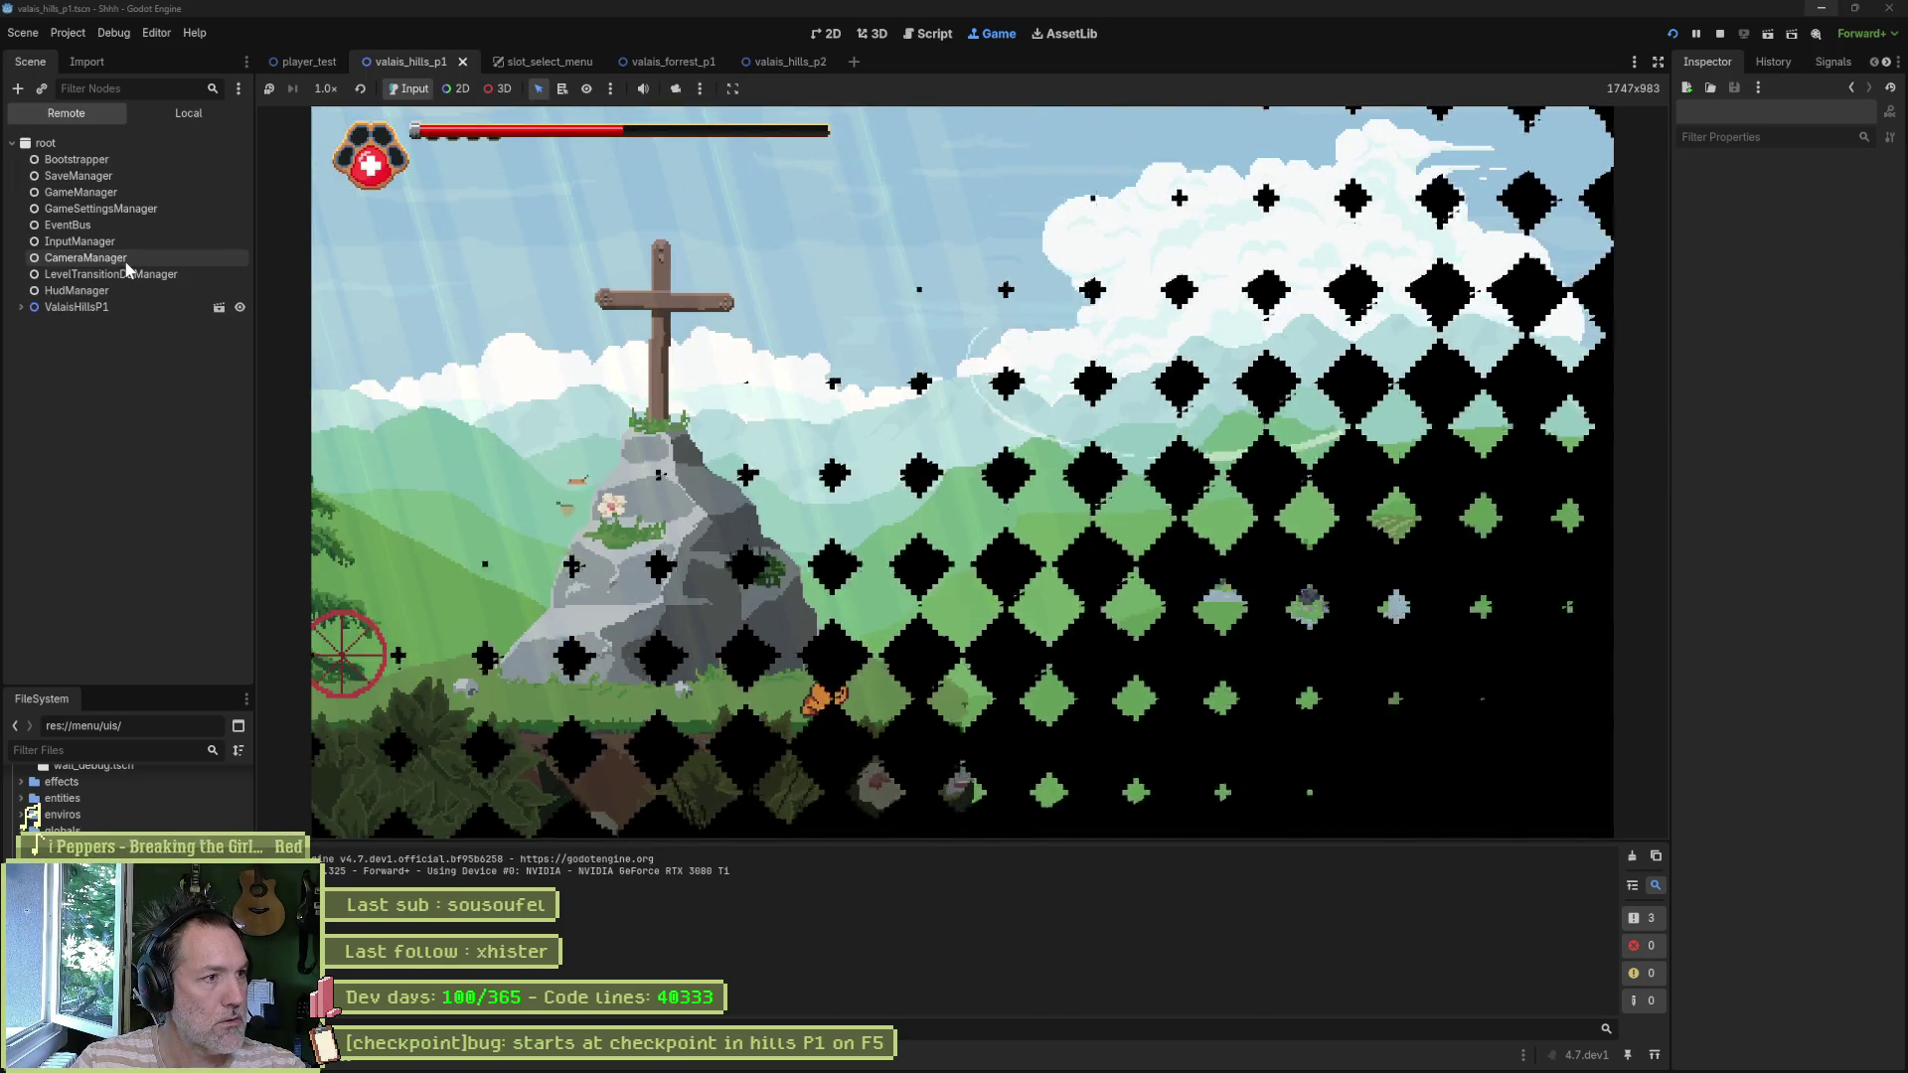
left_click(109, 189)
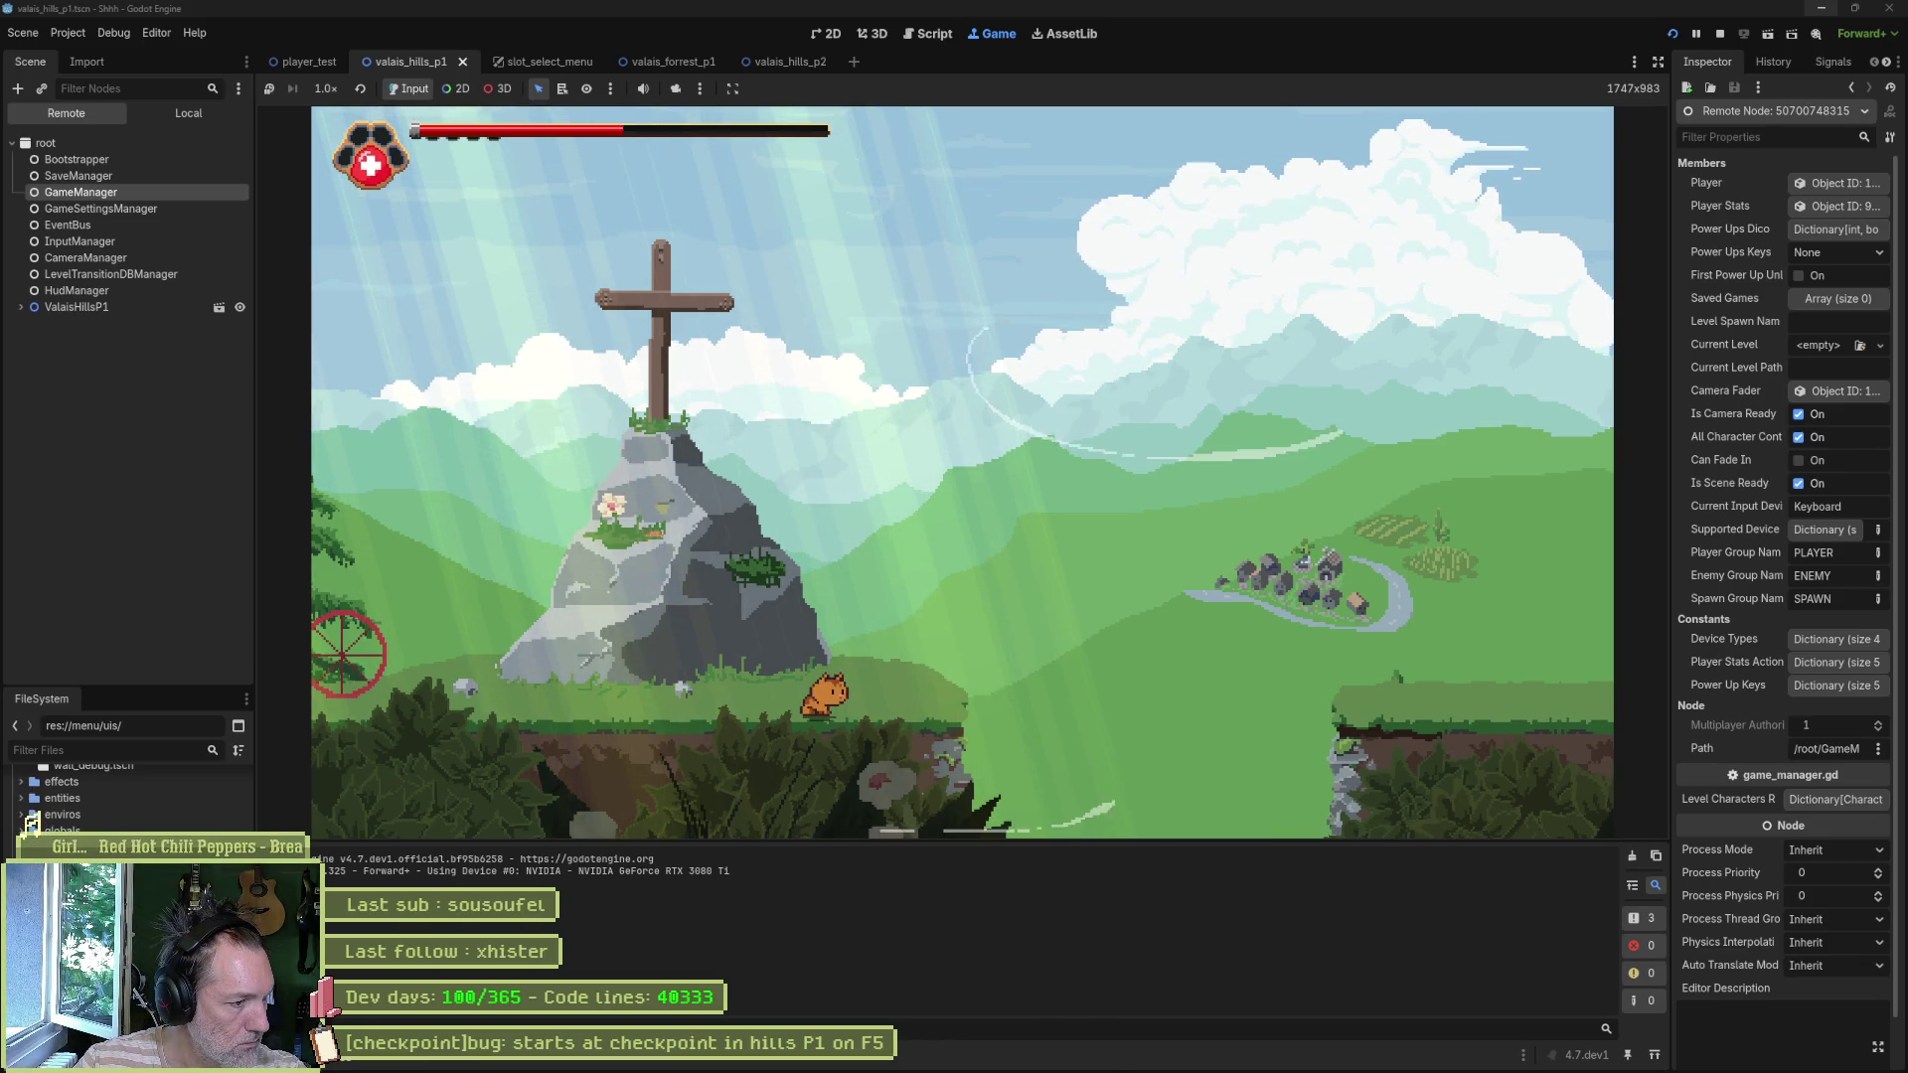
key("F8")
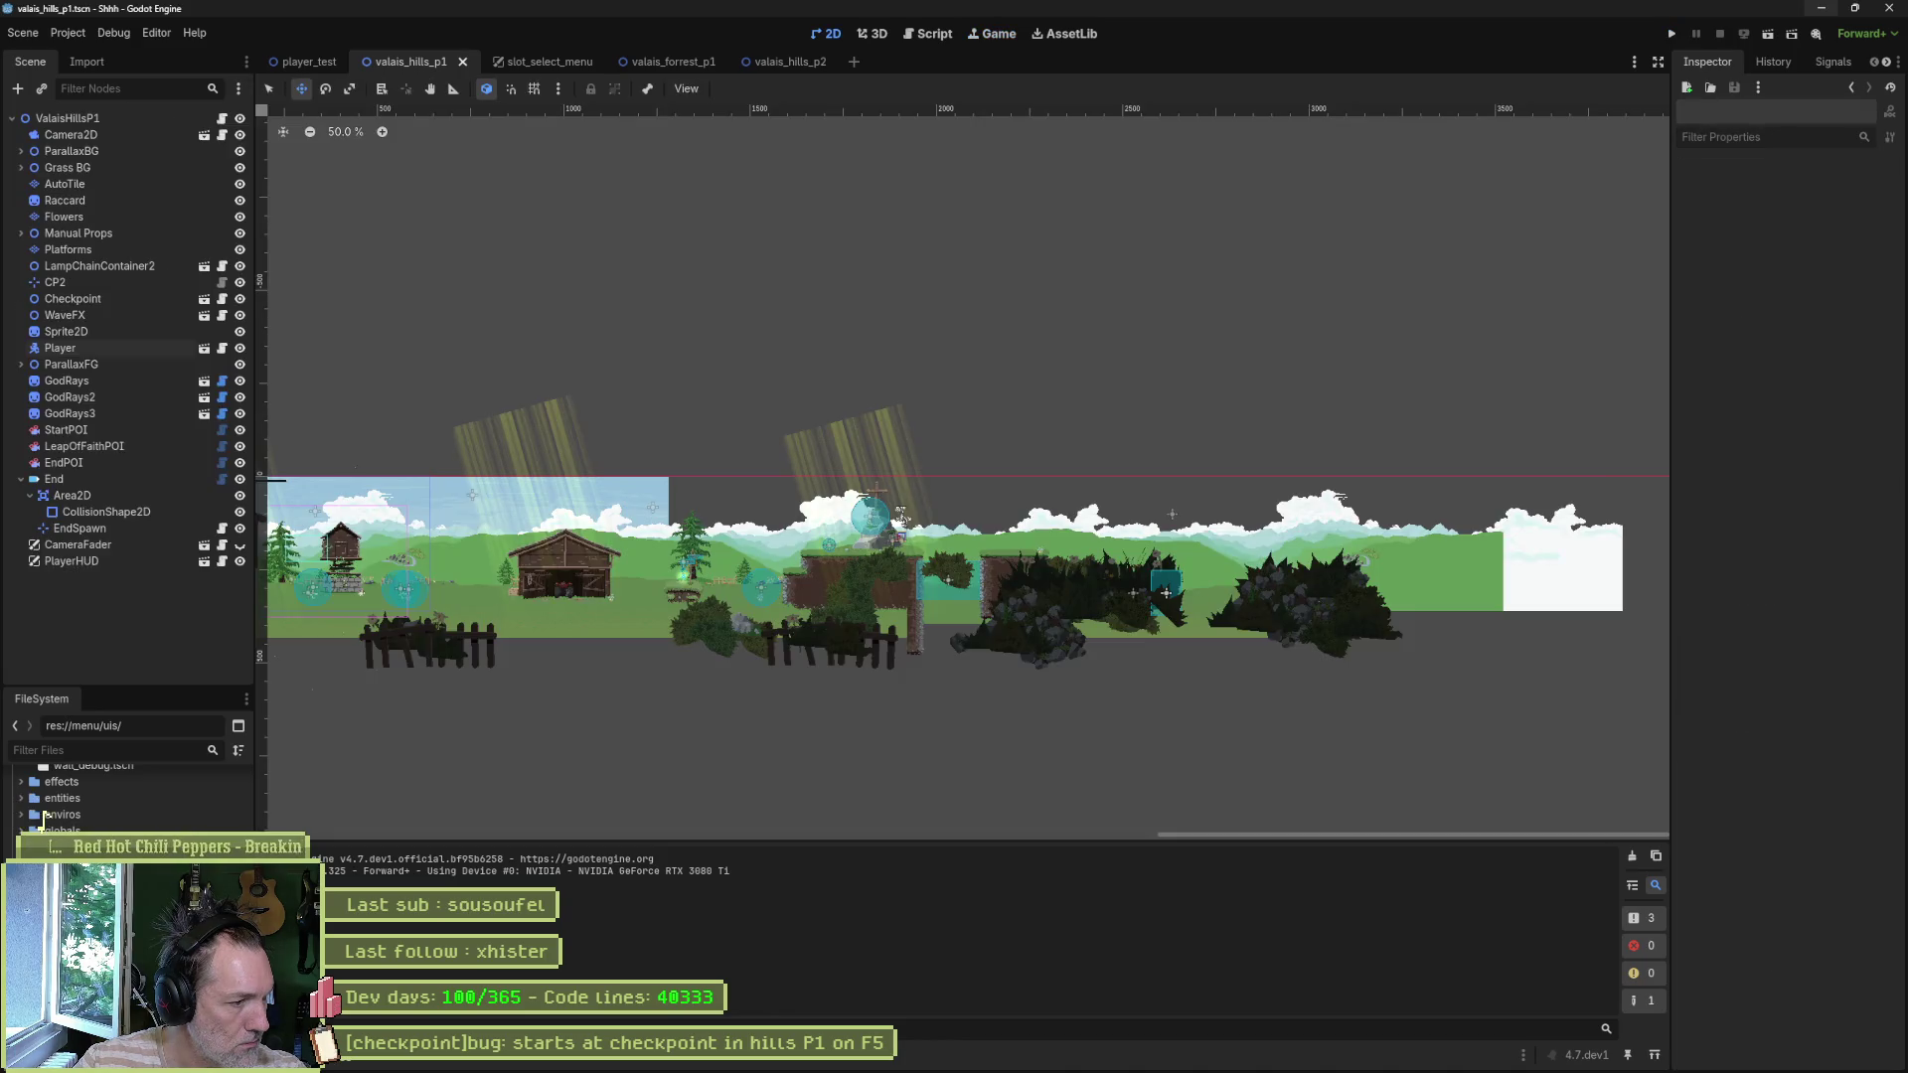
left_click(68, 32)
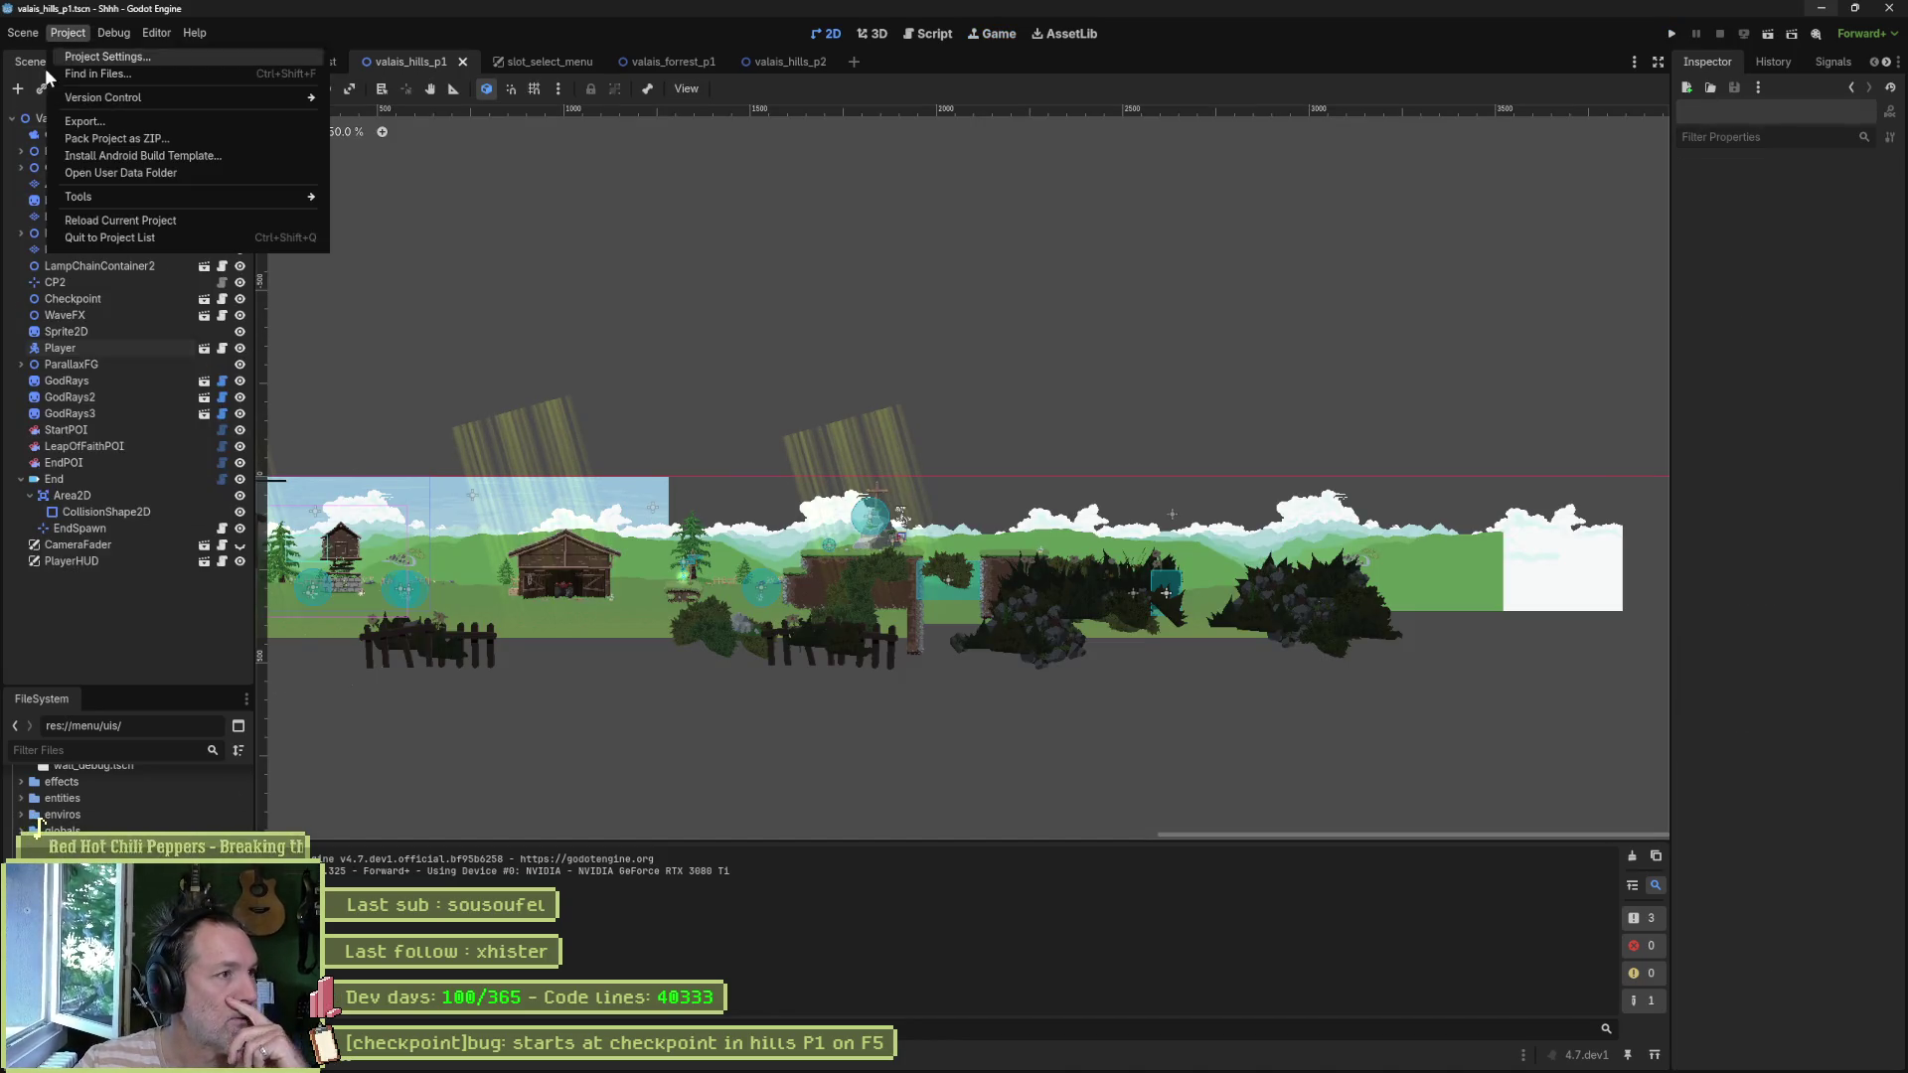
left_click(98, 173)
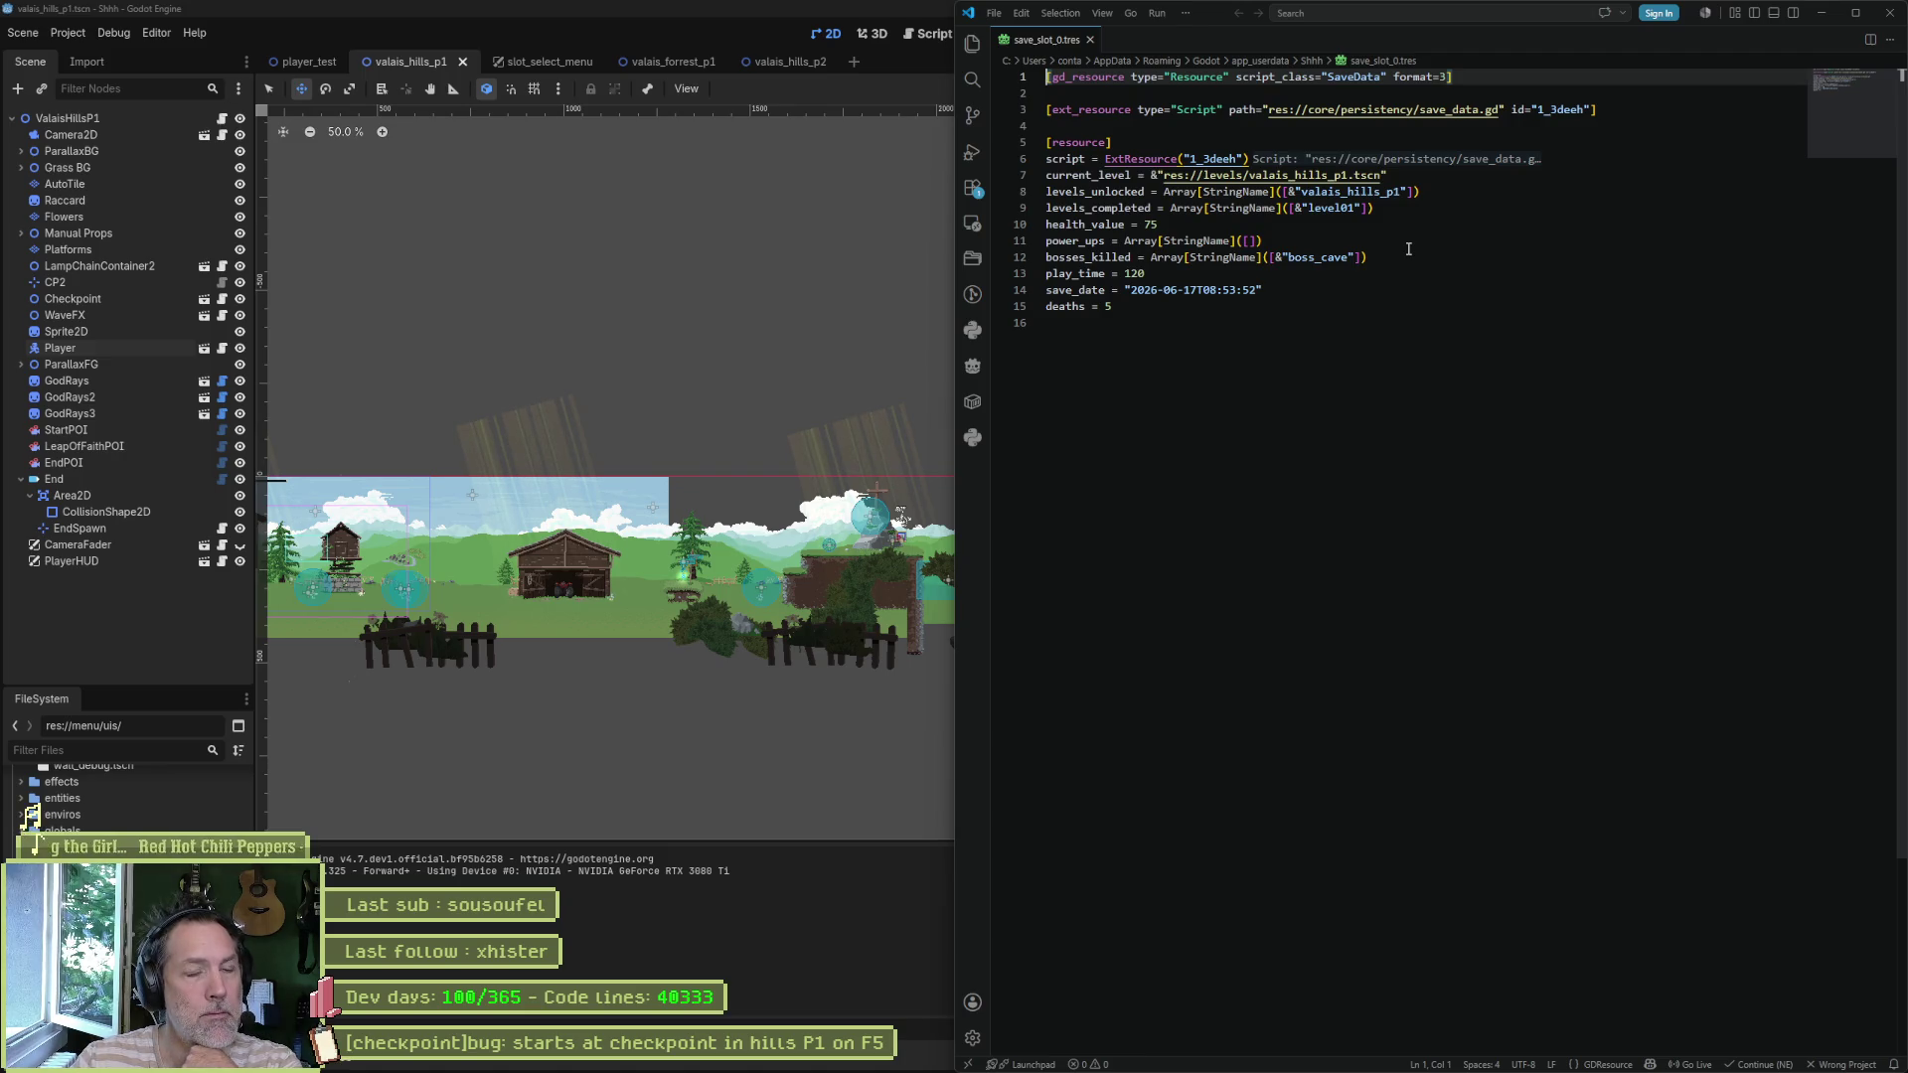
left_click(1889, 13)
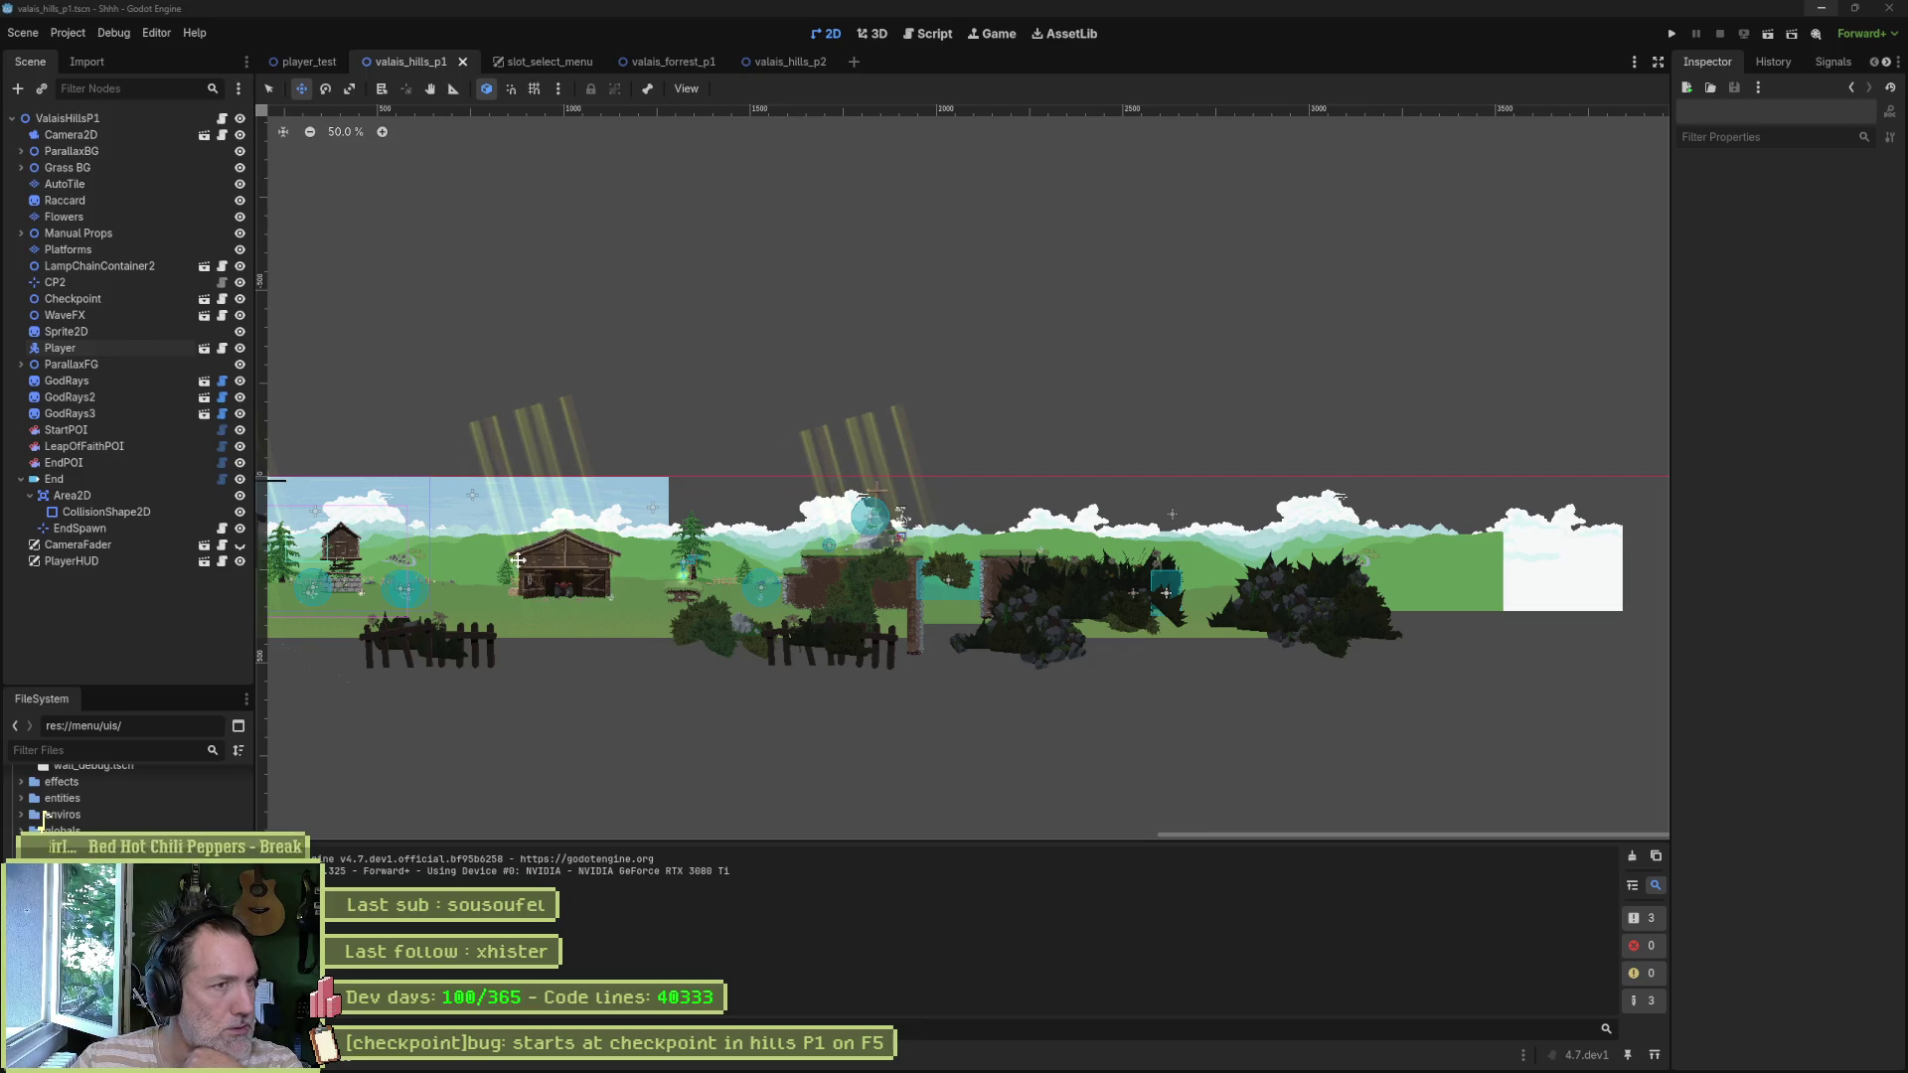
- Bring level.gd back up in the Script editor at _set_spawn_position
left_click(937, 33)
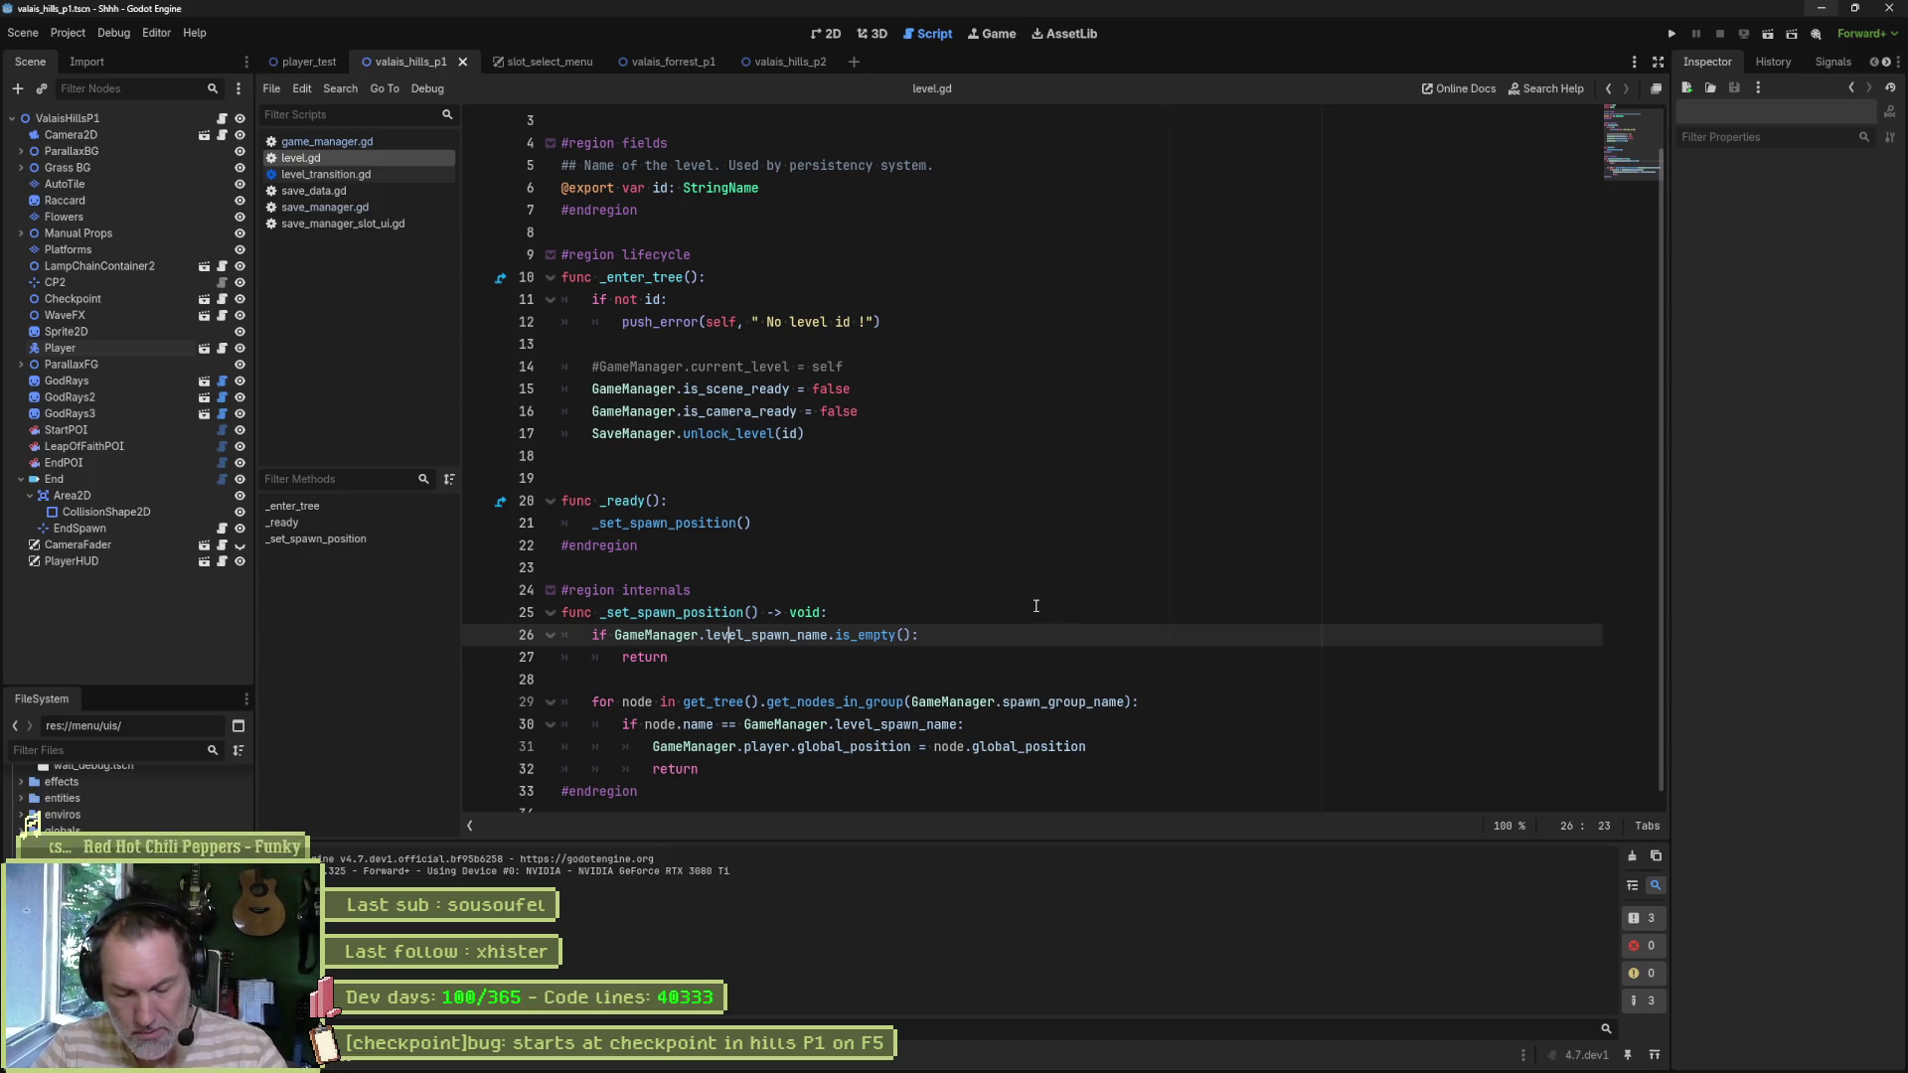
key("ctrl+shift+f")
type("spawn")
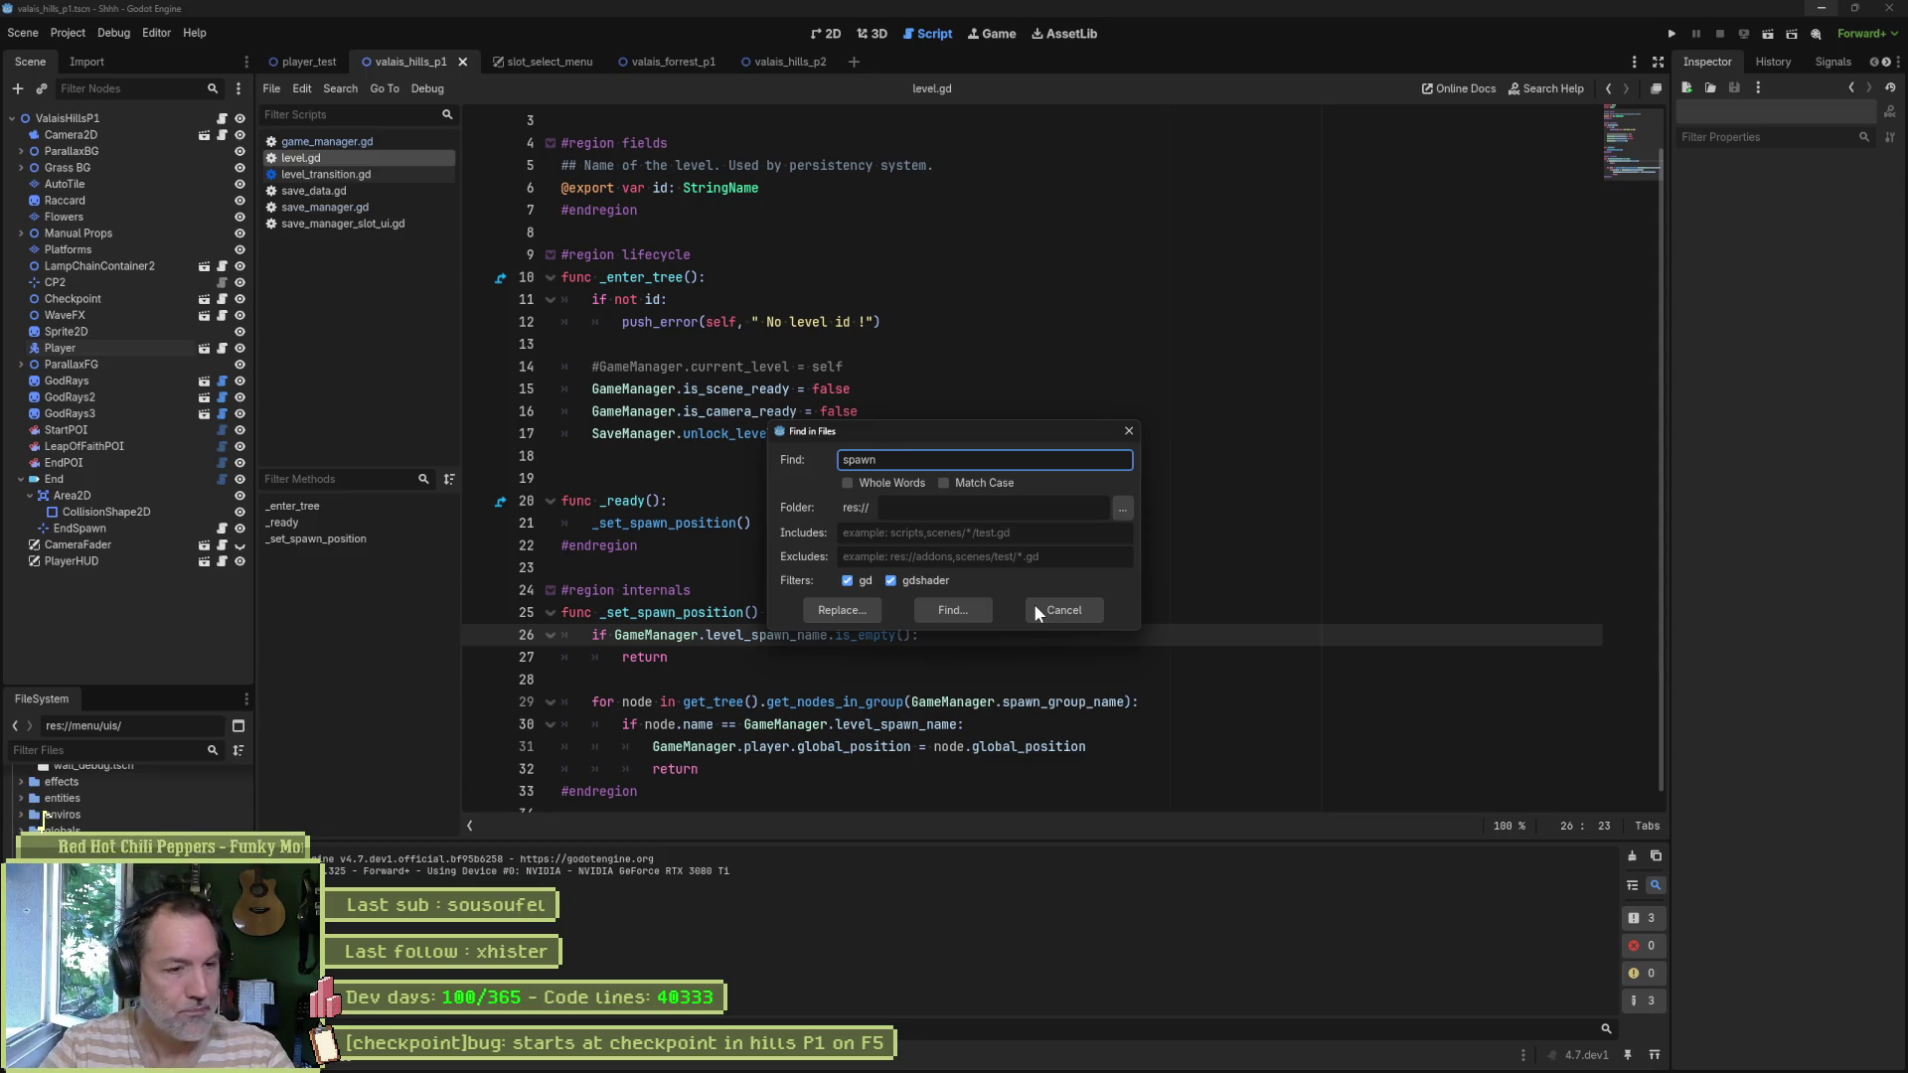
left_click(972, 604)
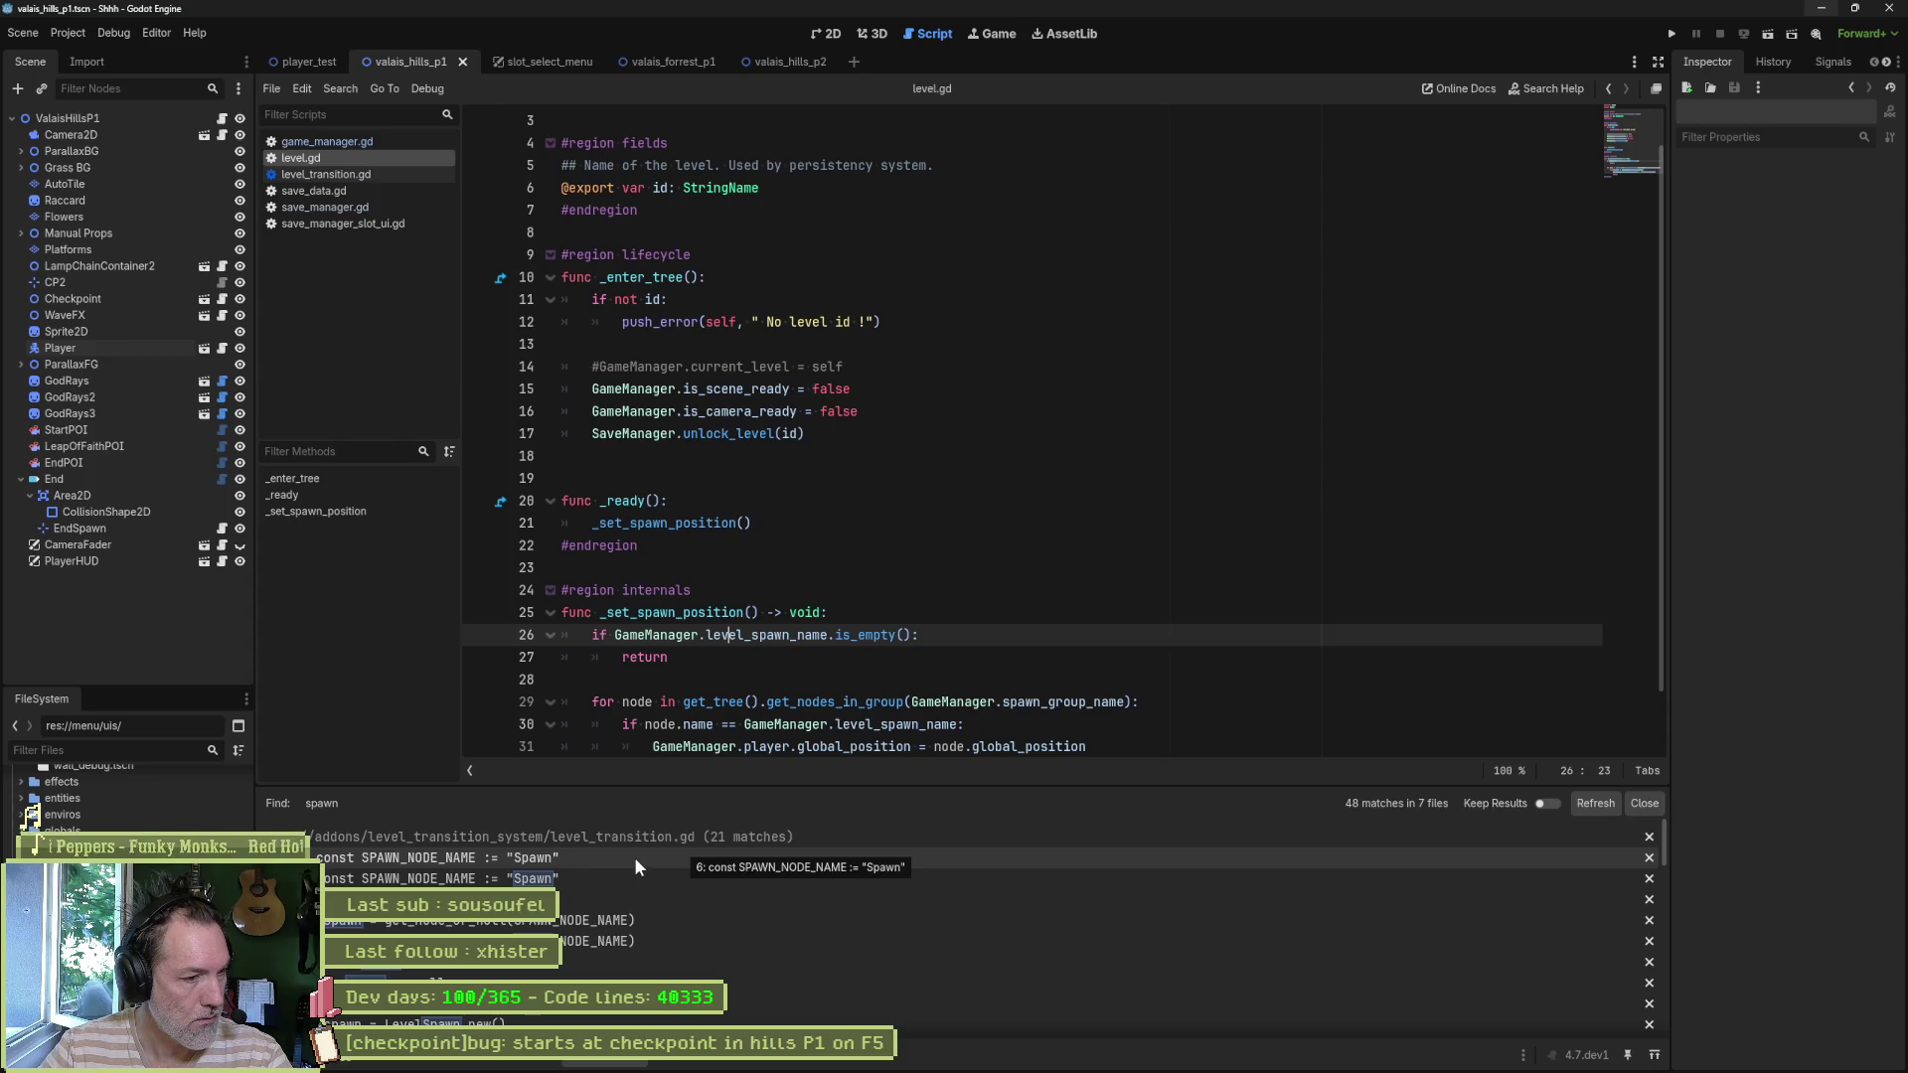
left_click(686, 859)
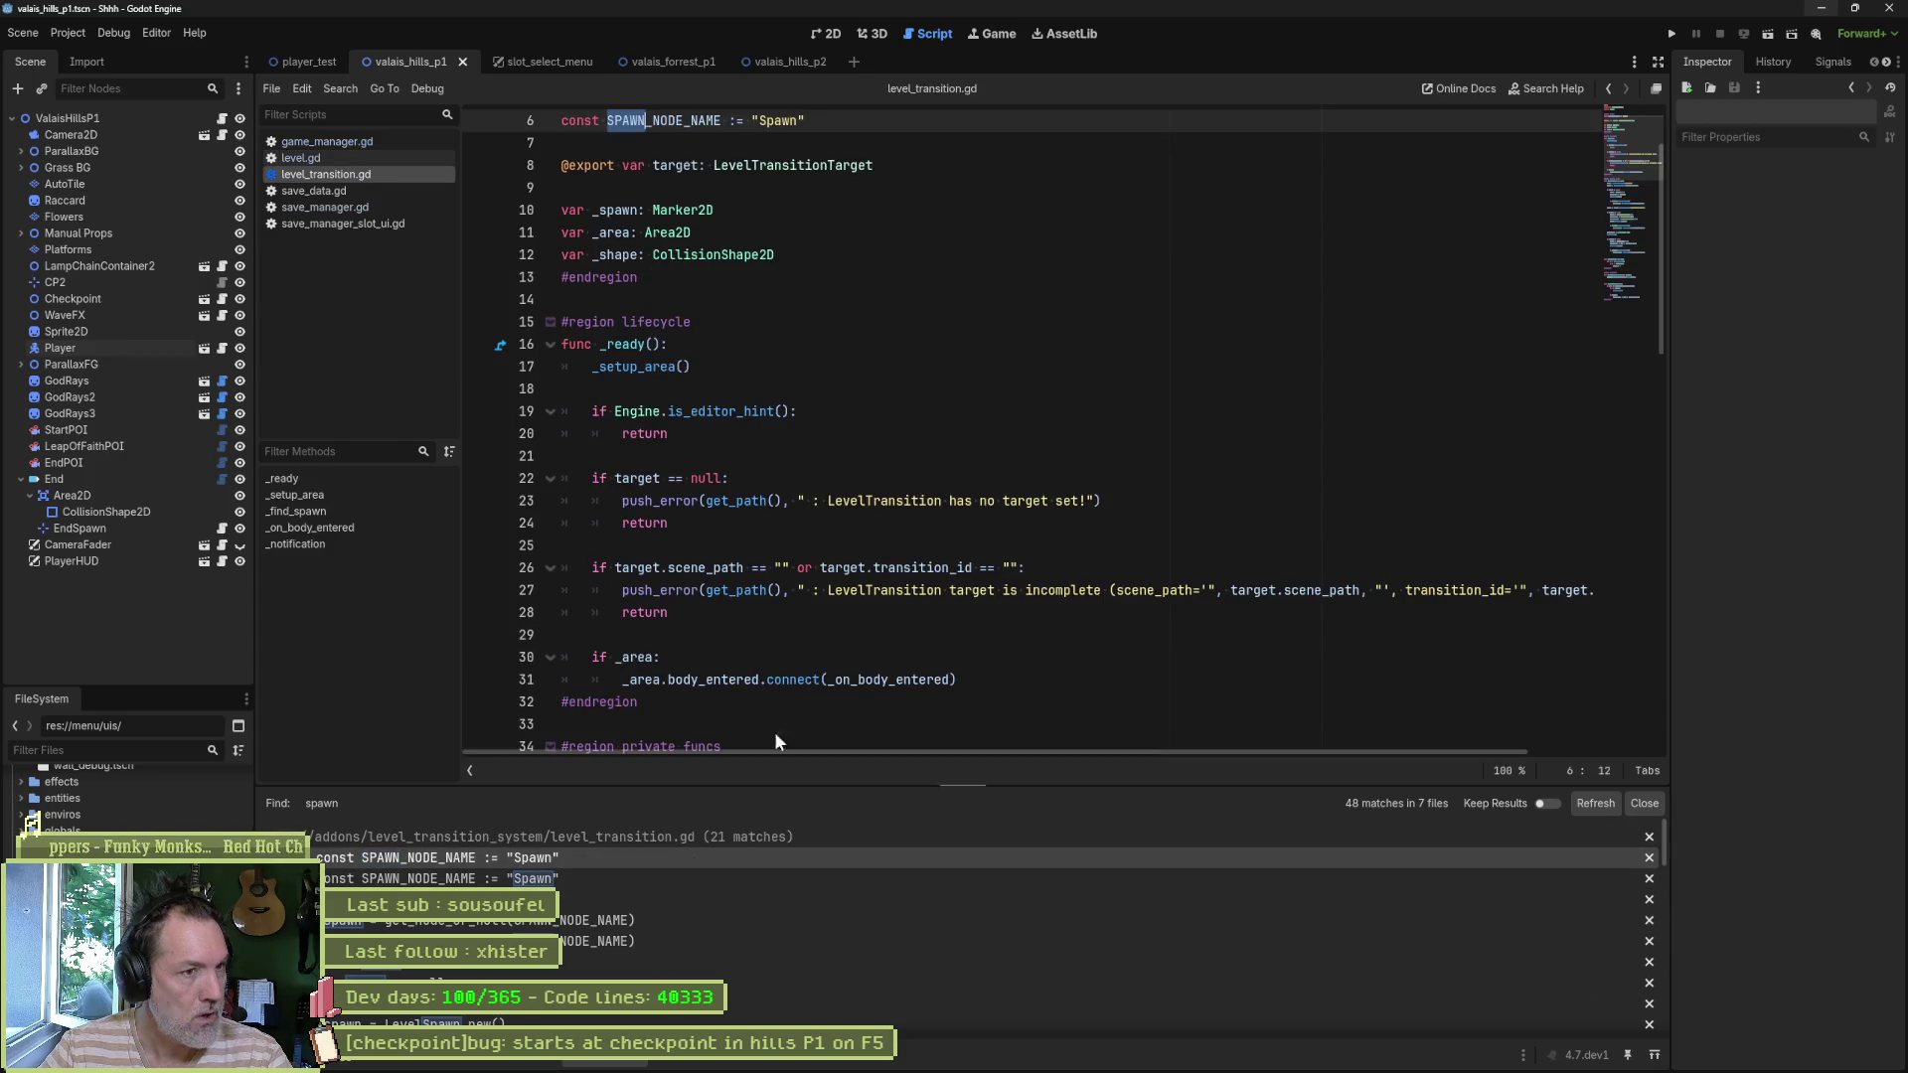
left_click(331, 481)
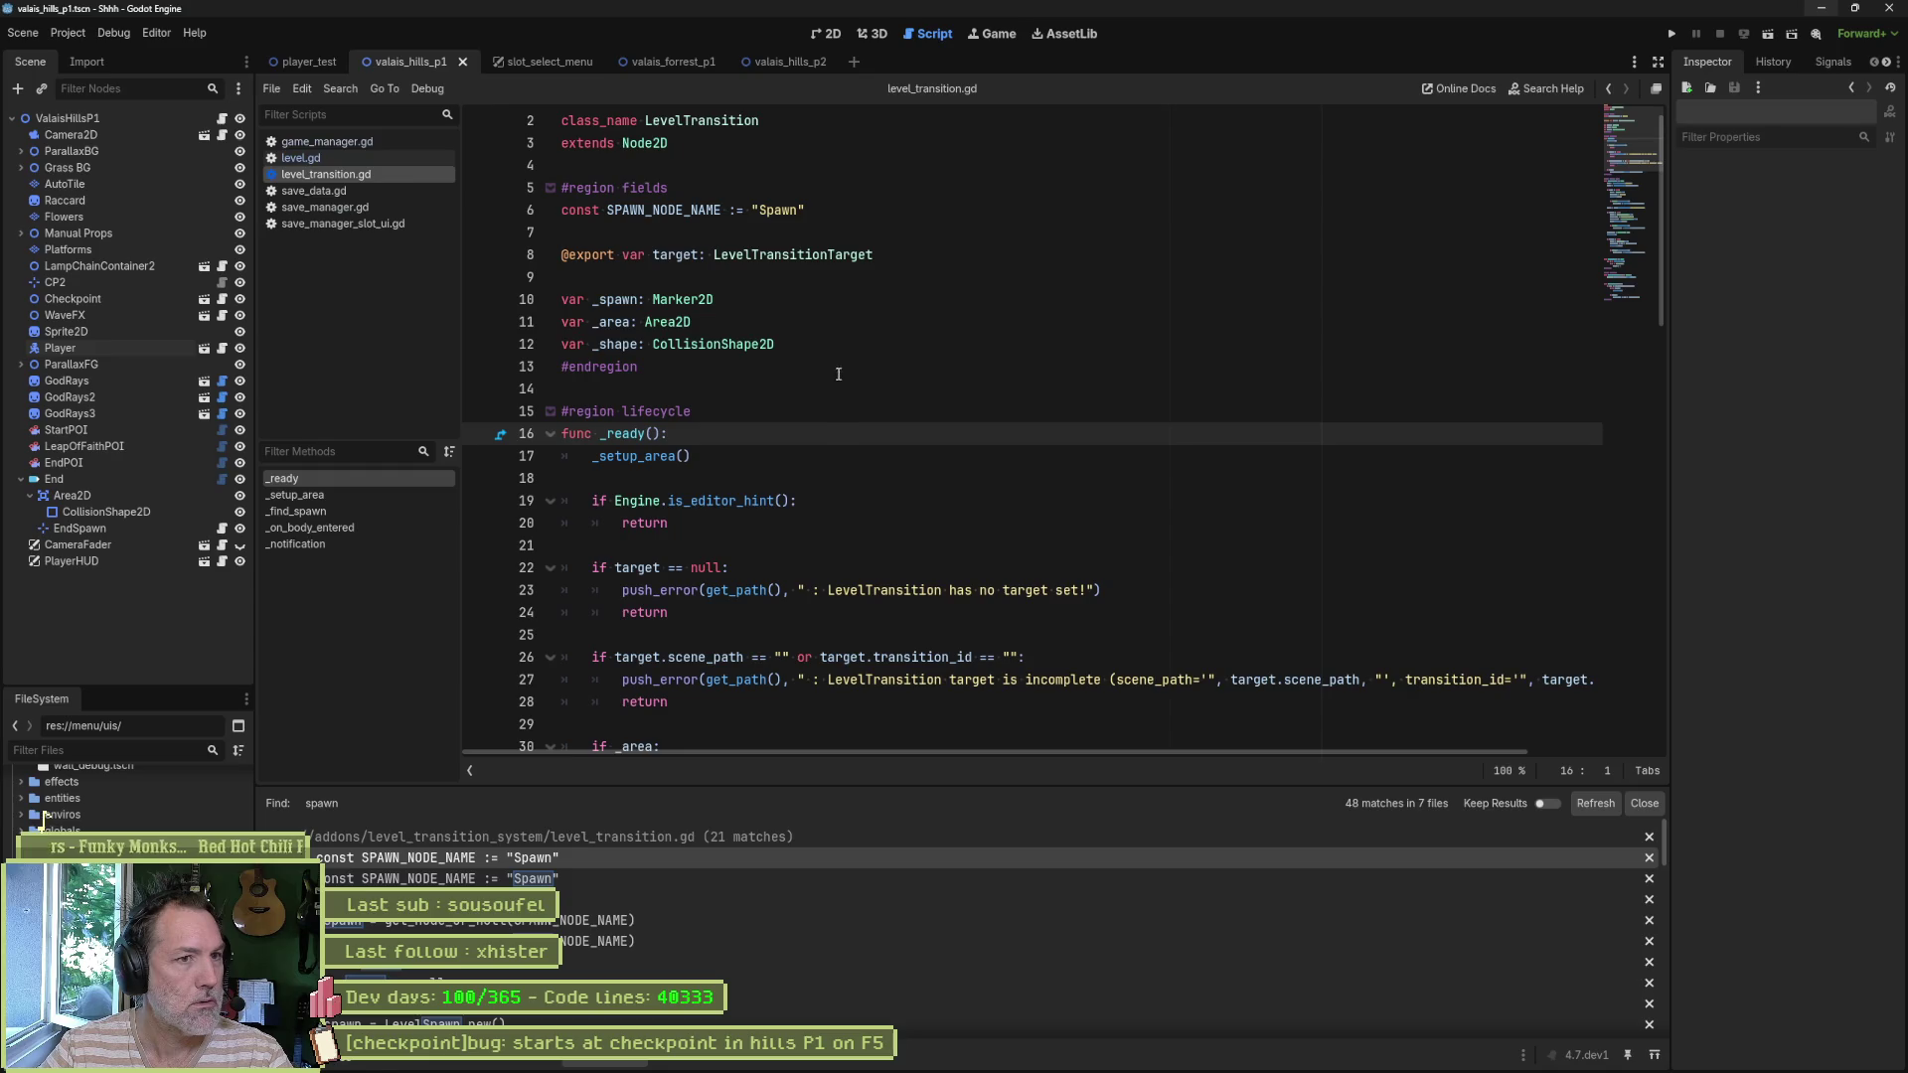
double_click(636, 456)
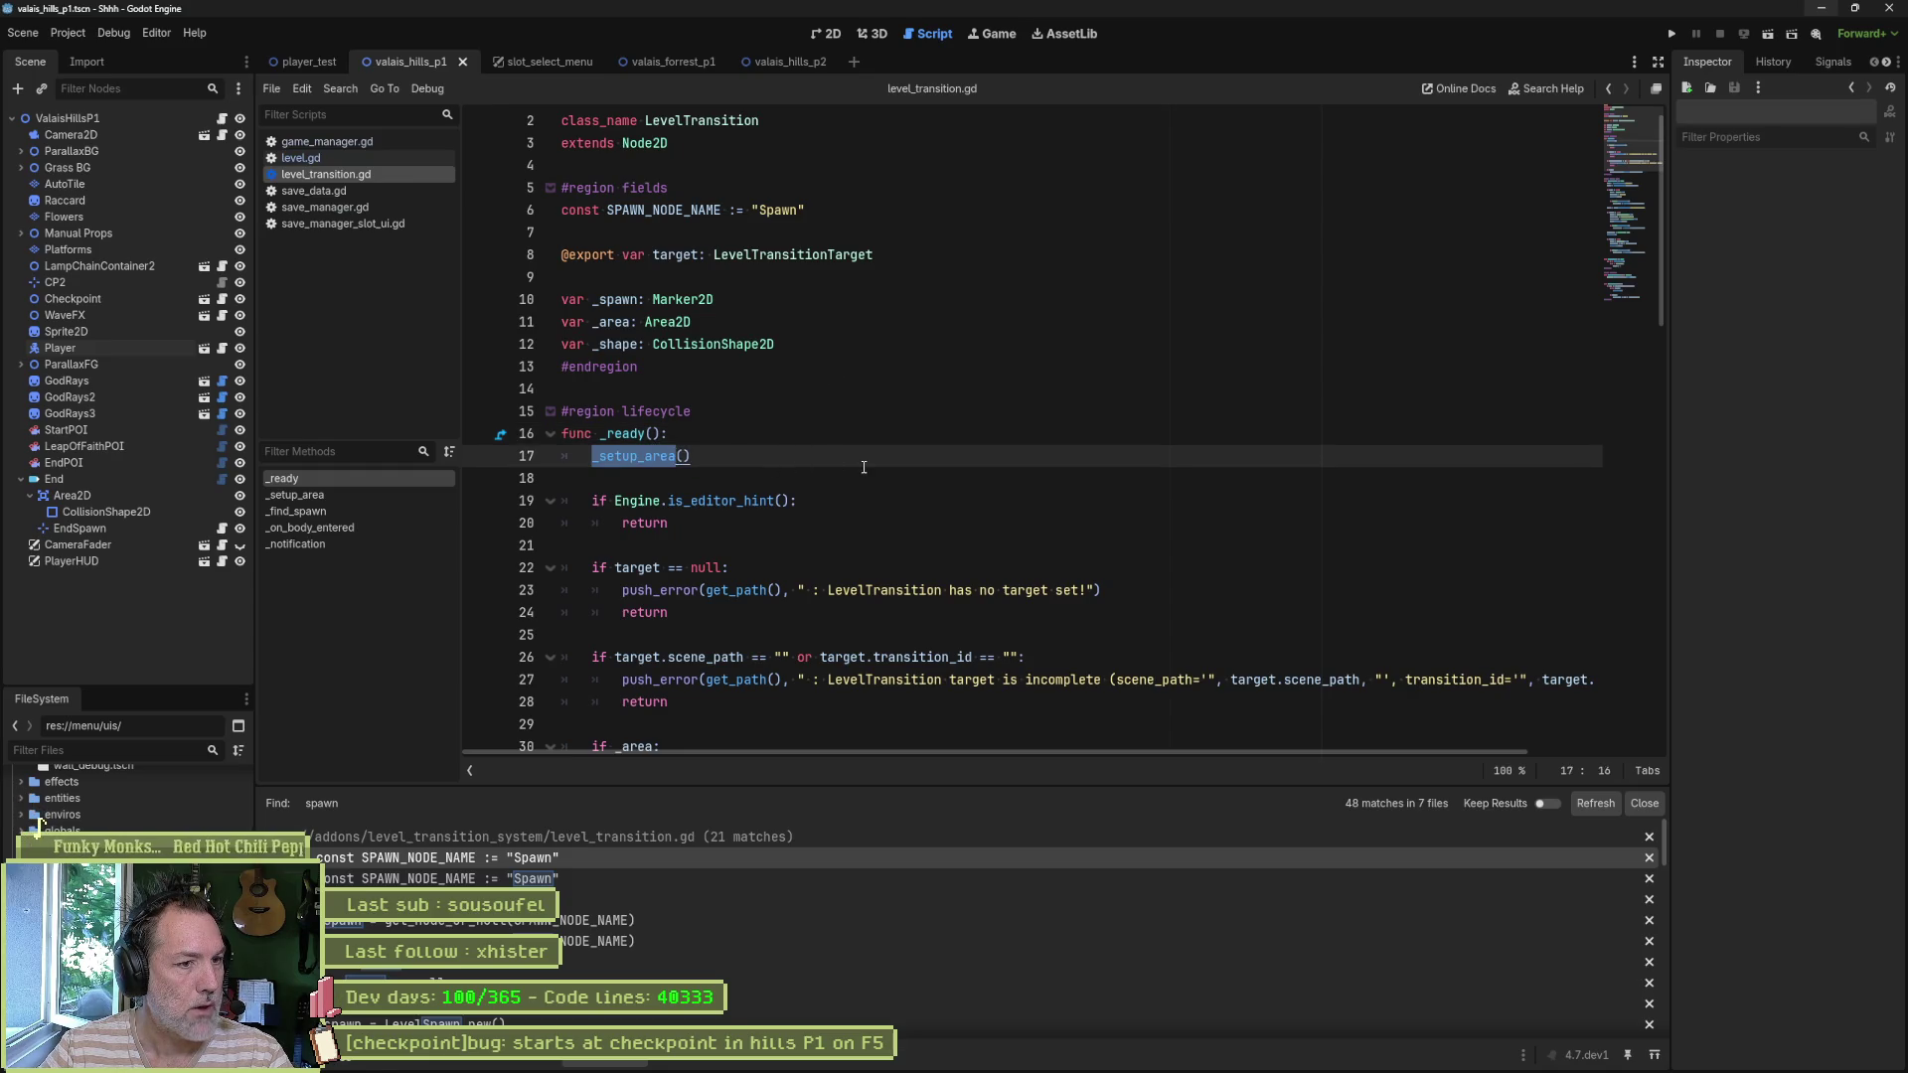
scroll(863, 467, "down", 1)
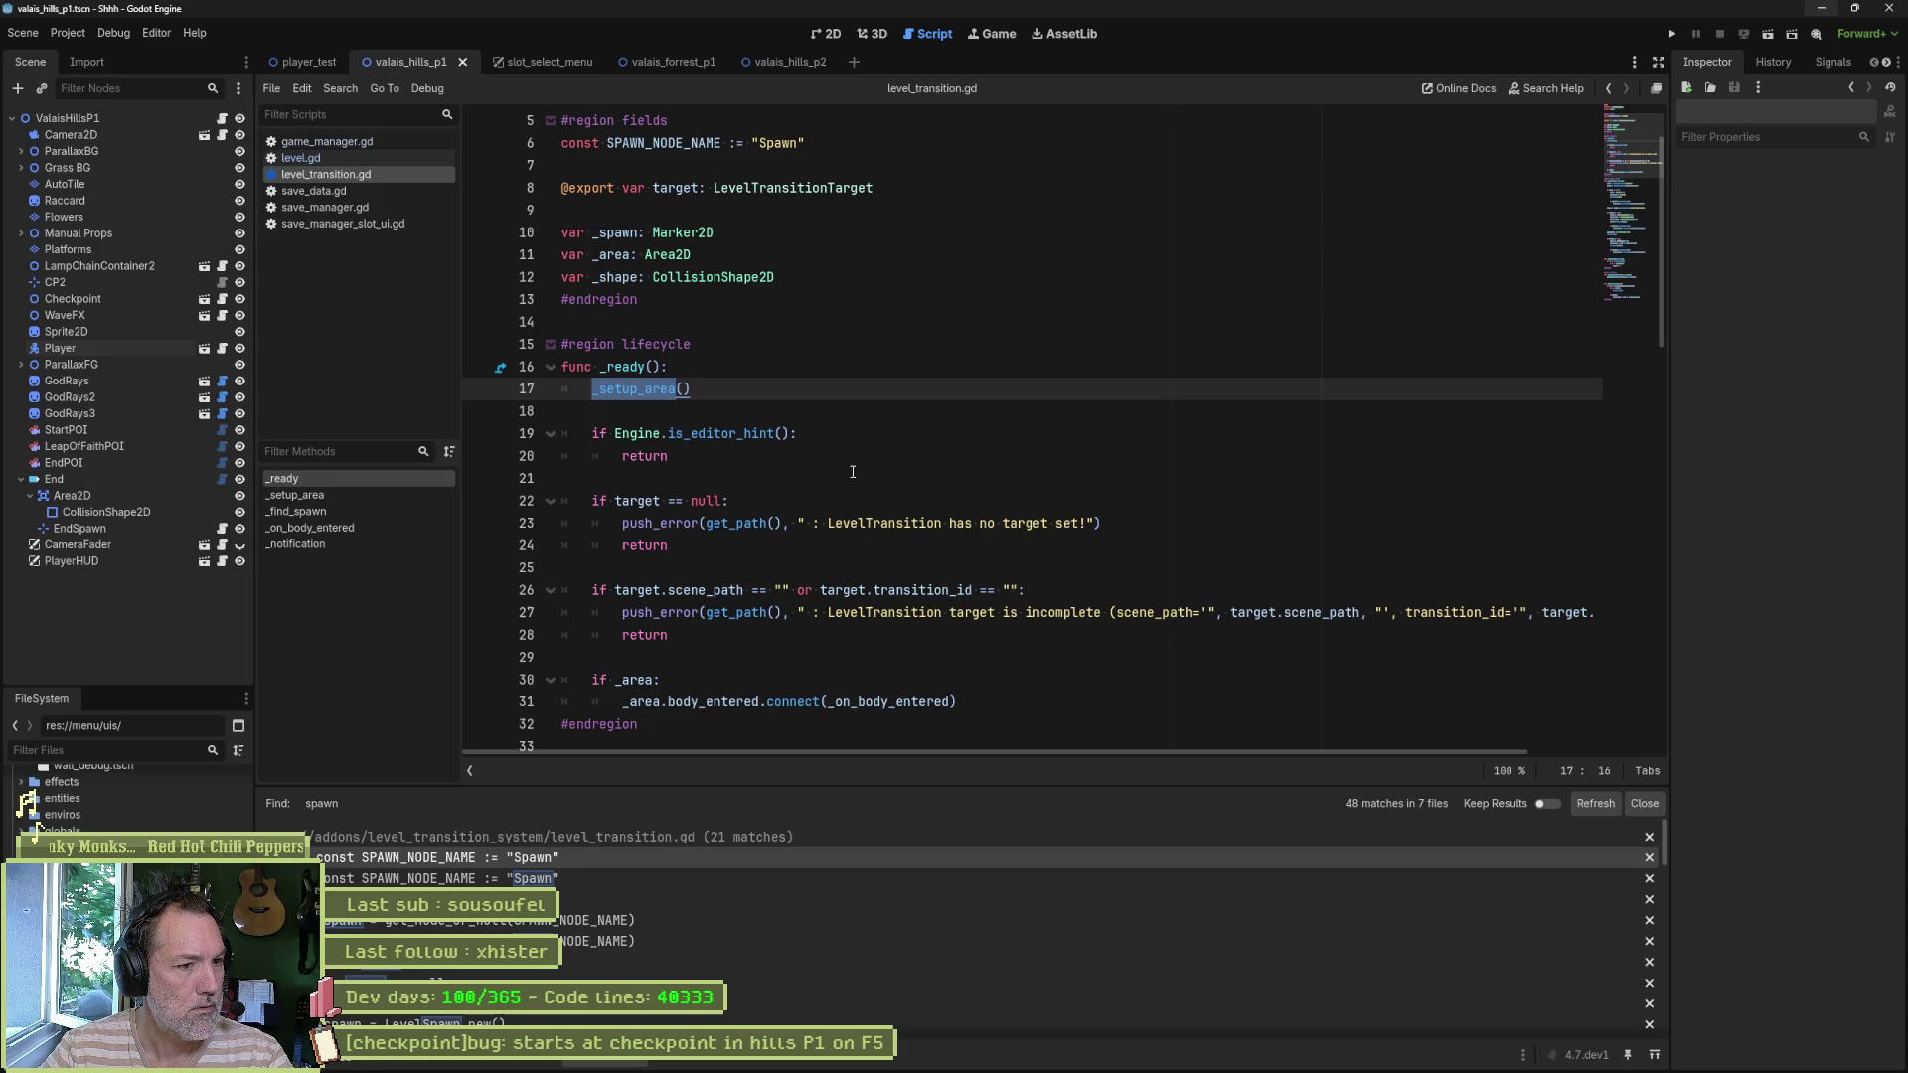
left_click(395, 496)
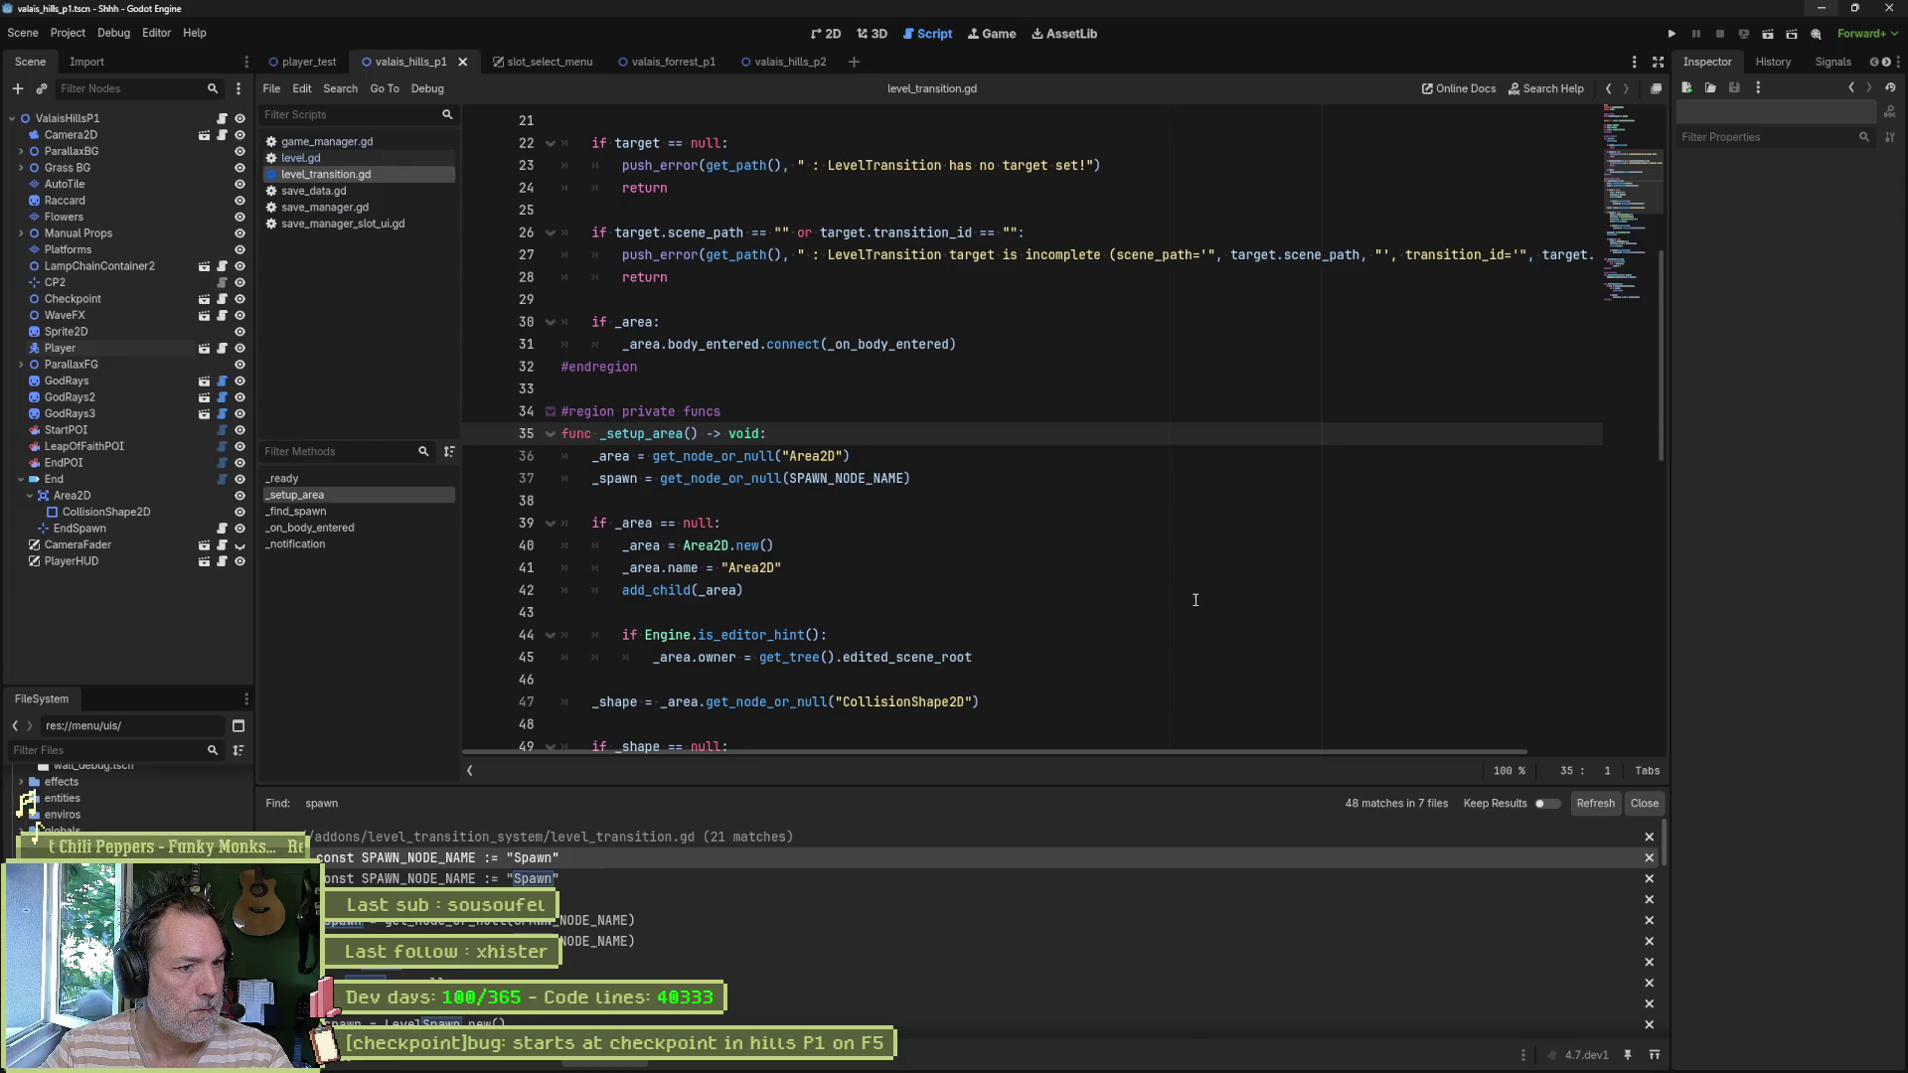
scroll(1193, 601, "down", 1)
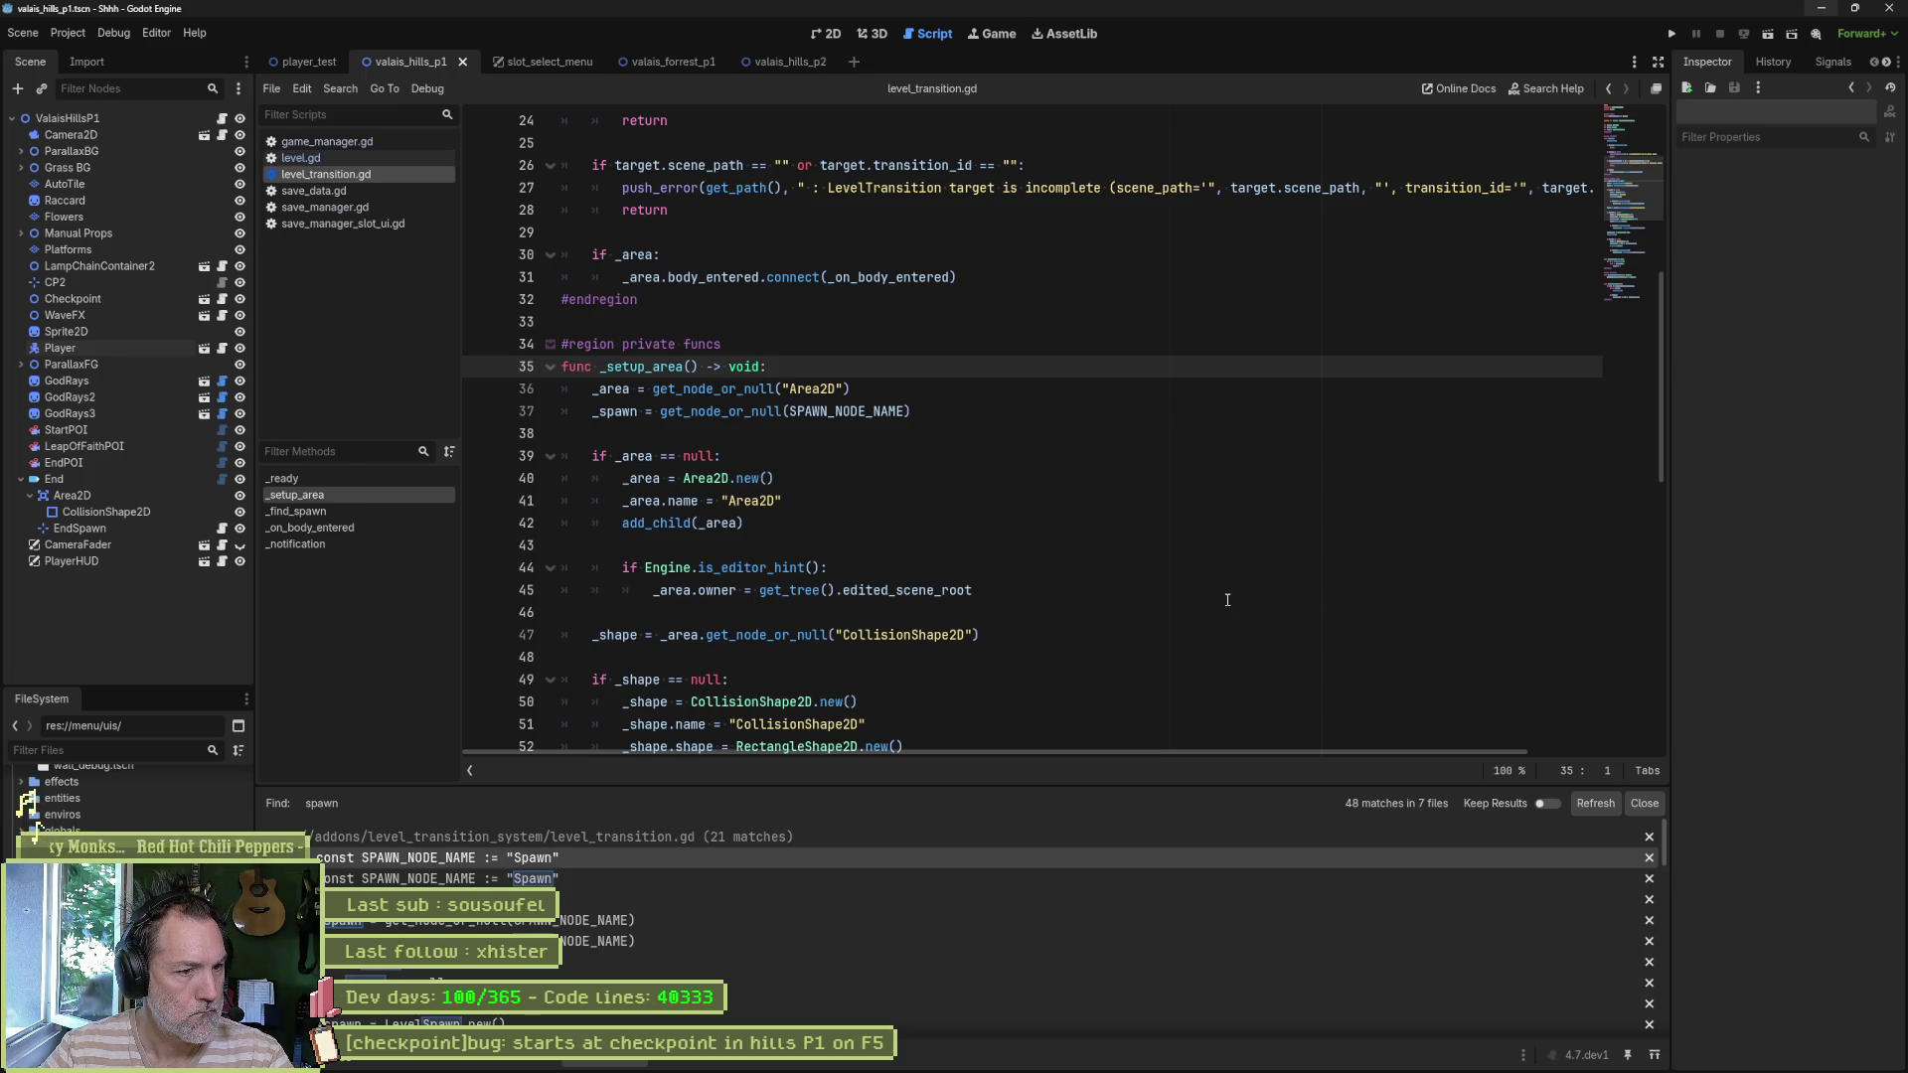
scroll(1228, 599, "down", 1)
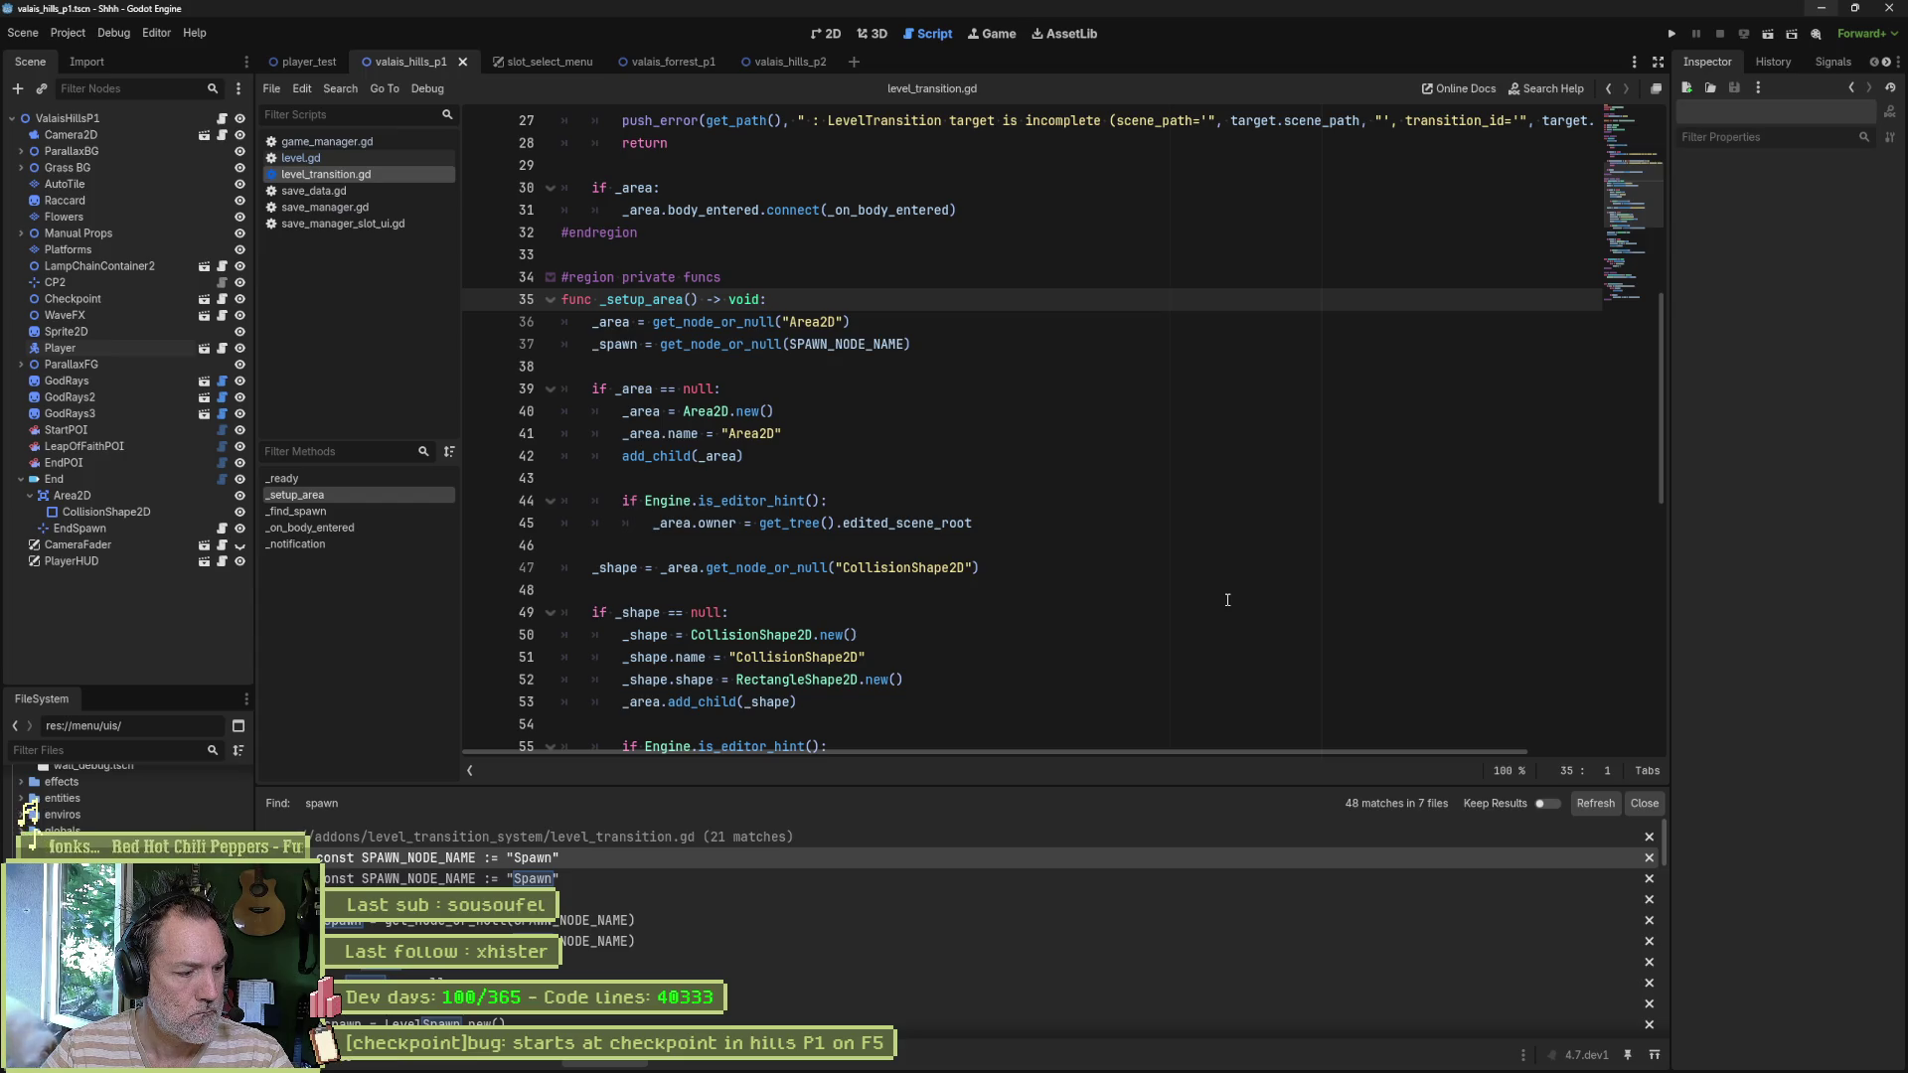
scroll(1227, 599, "down", 3)
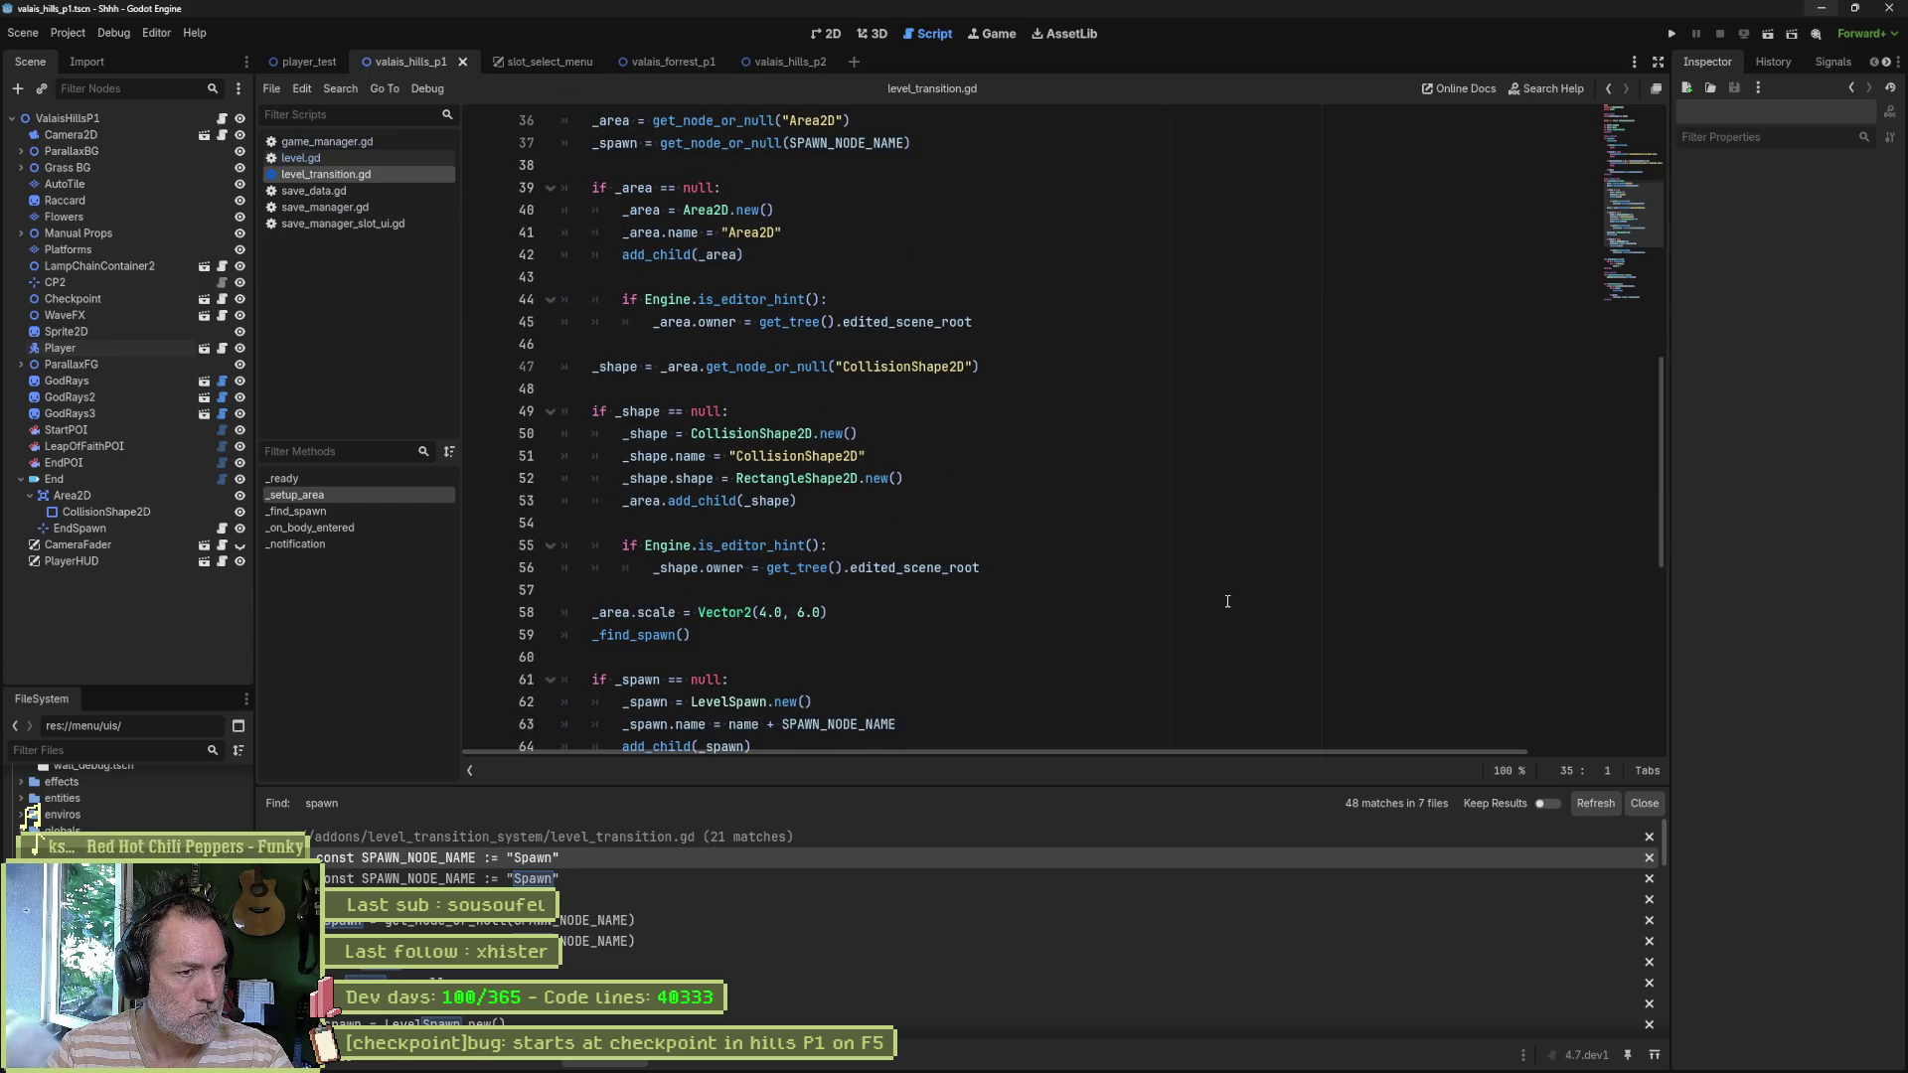
scroll(1227, 601, "down", 2)
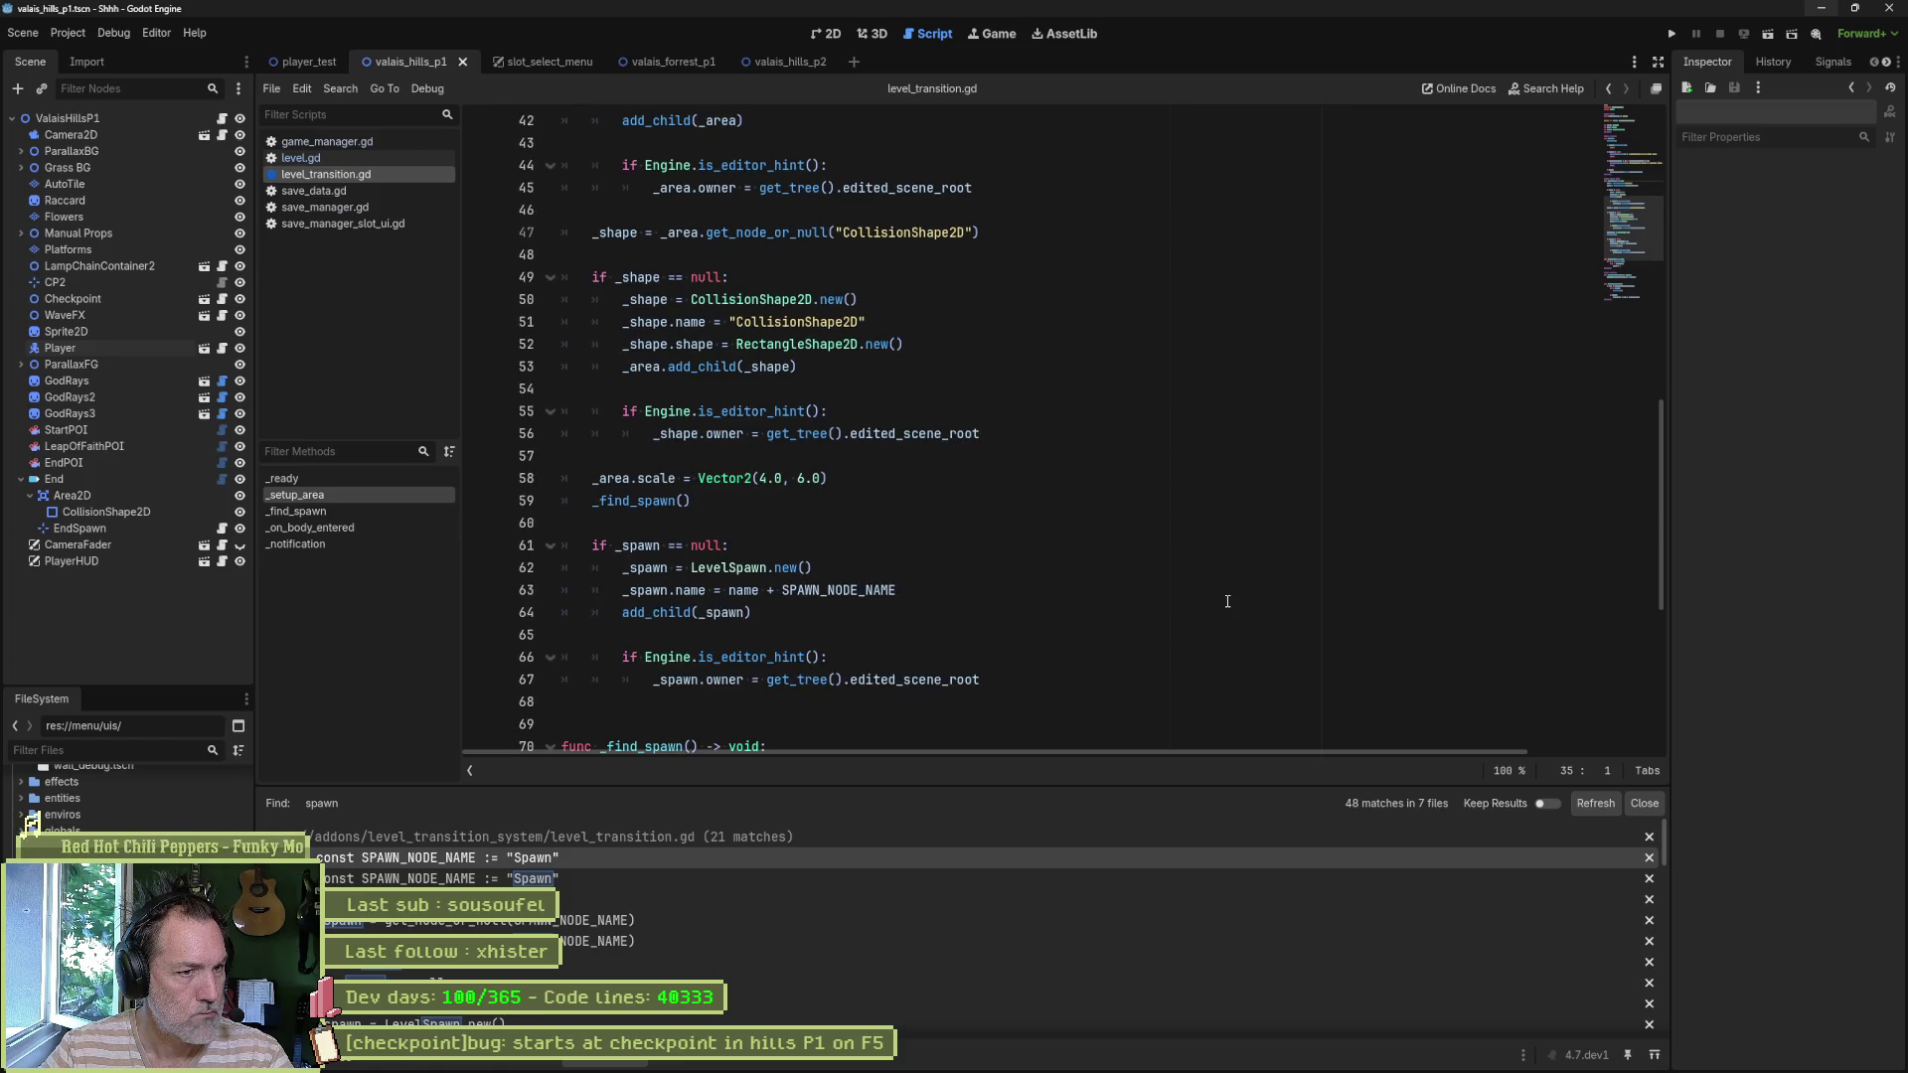
scroll(1227, 602, "down", 1)
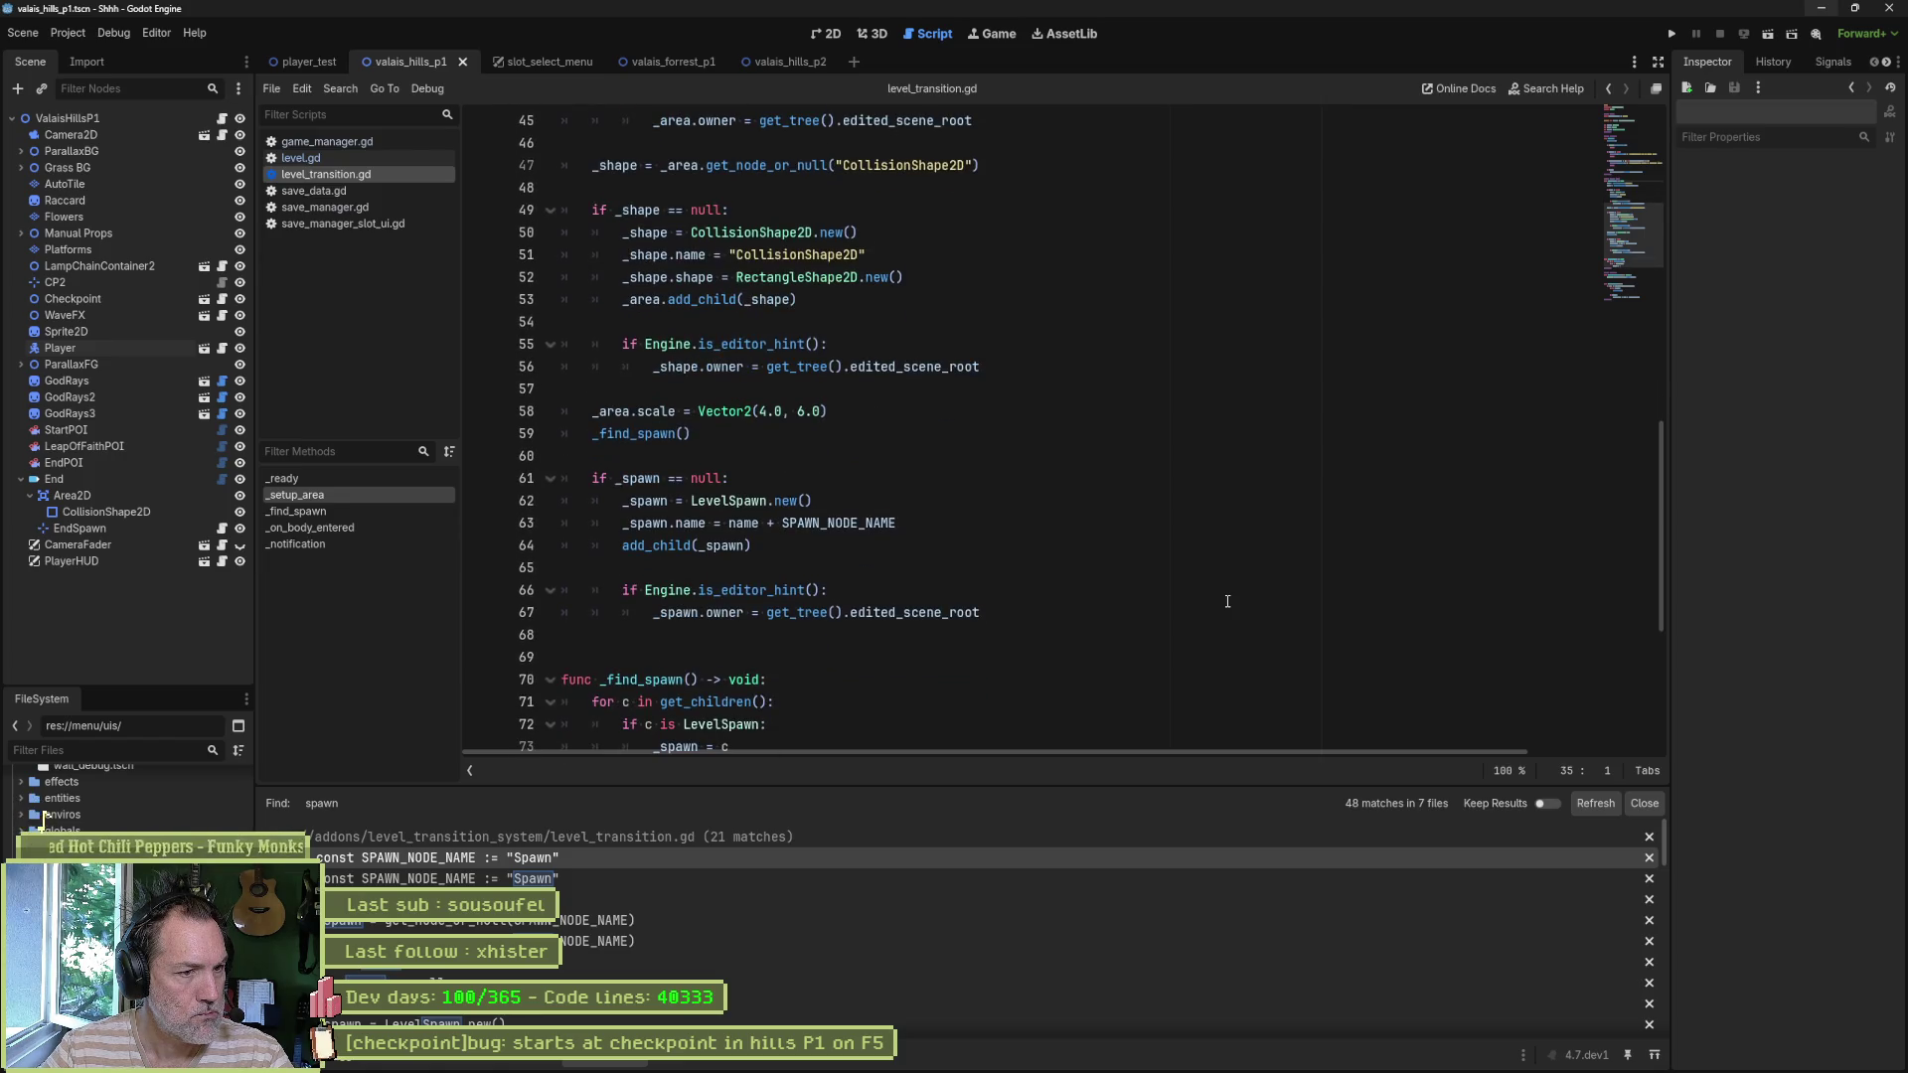
scroll(1227, 601, "down", 4)
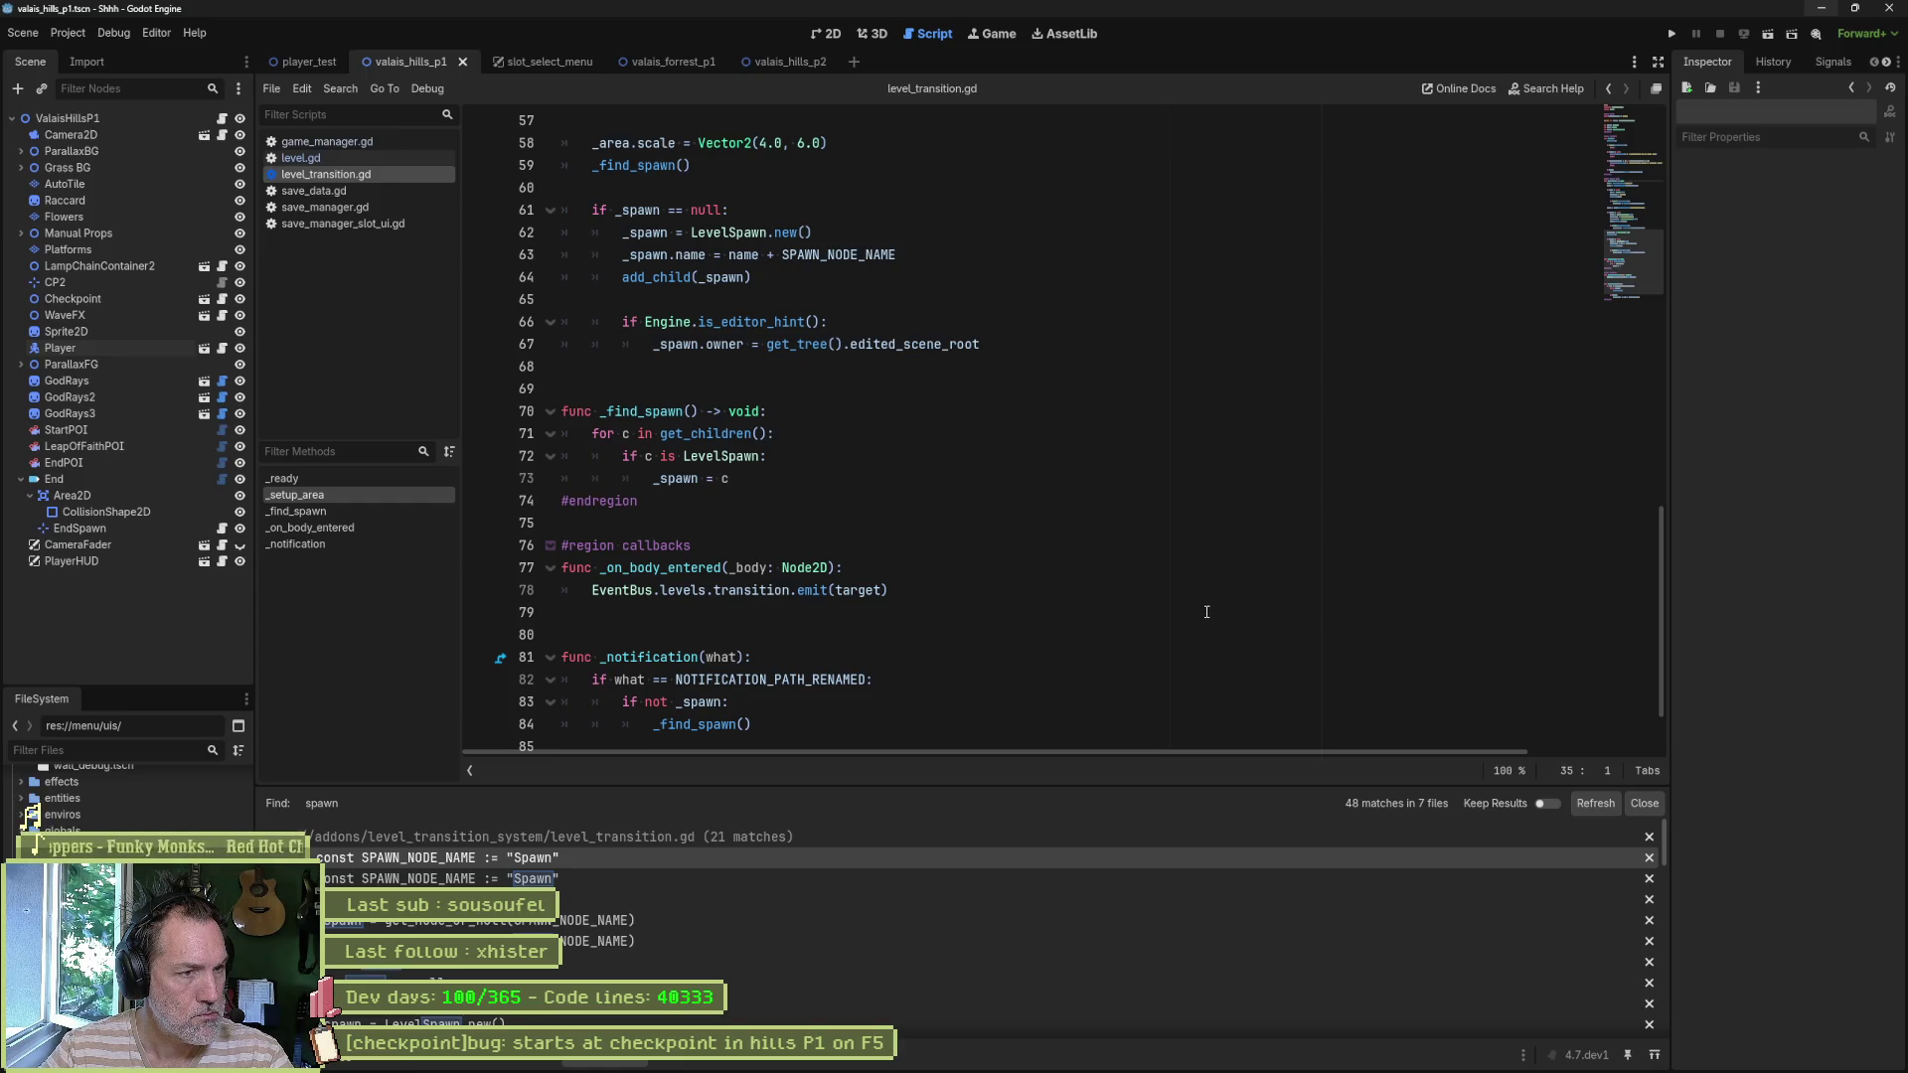
scroll(1207, 611, "up", 12)
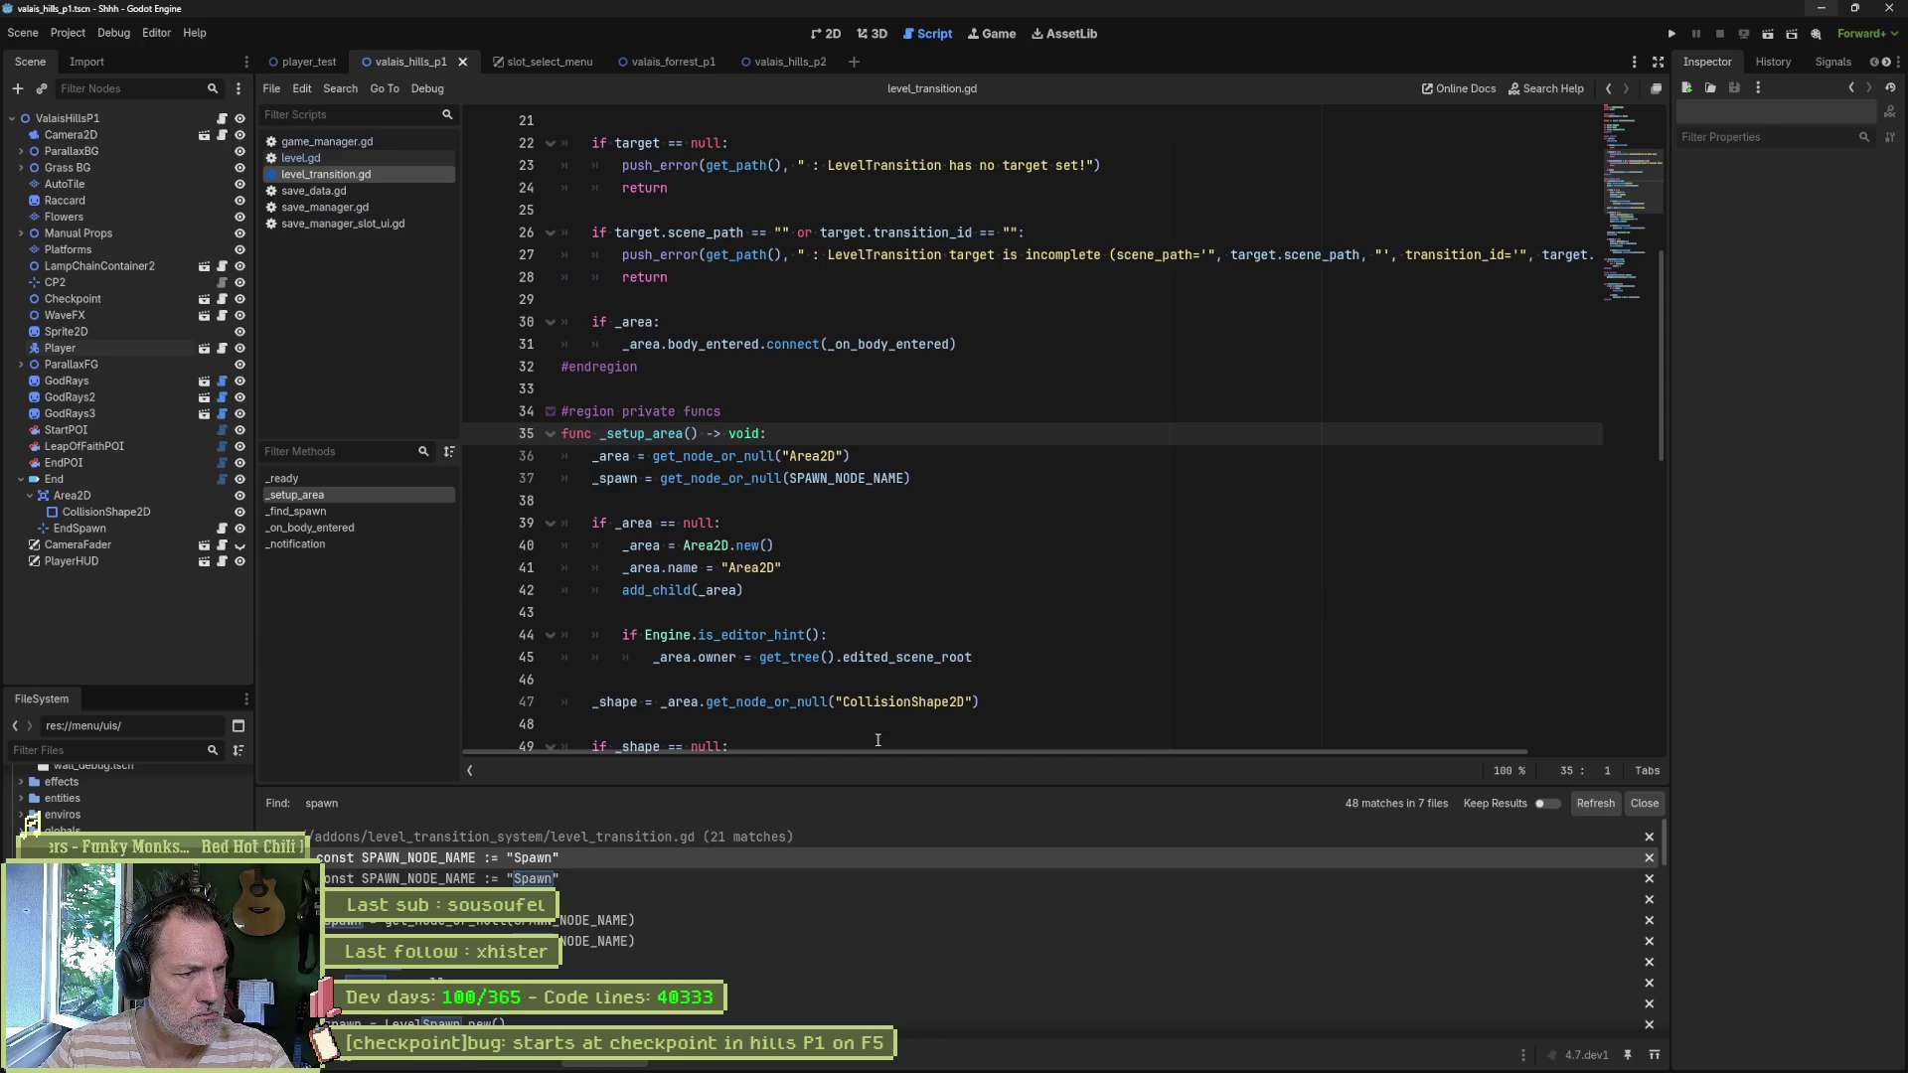
scroll(606, 922, "down", 1)
scroll(604, 926, "down", 5)
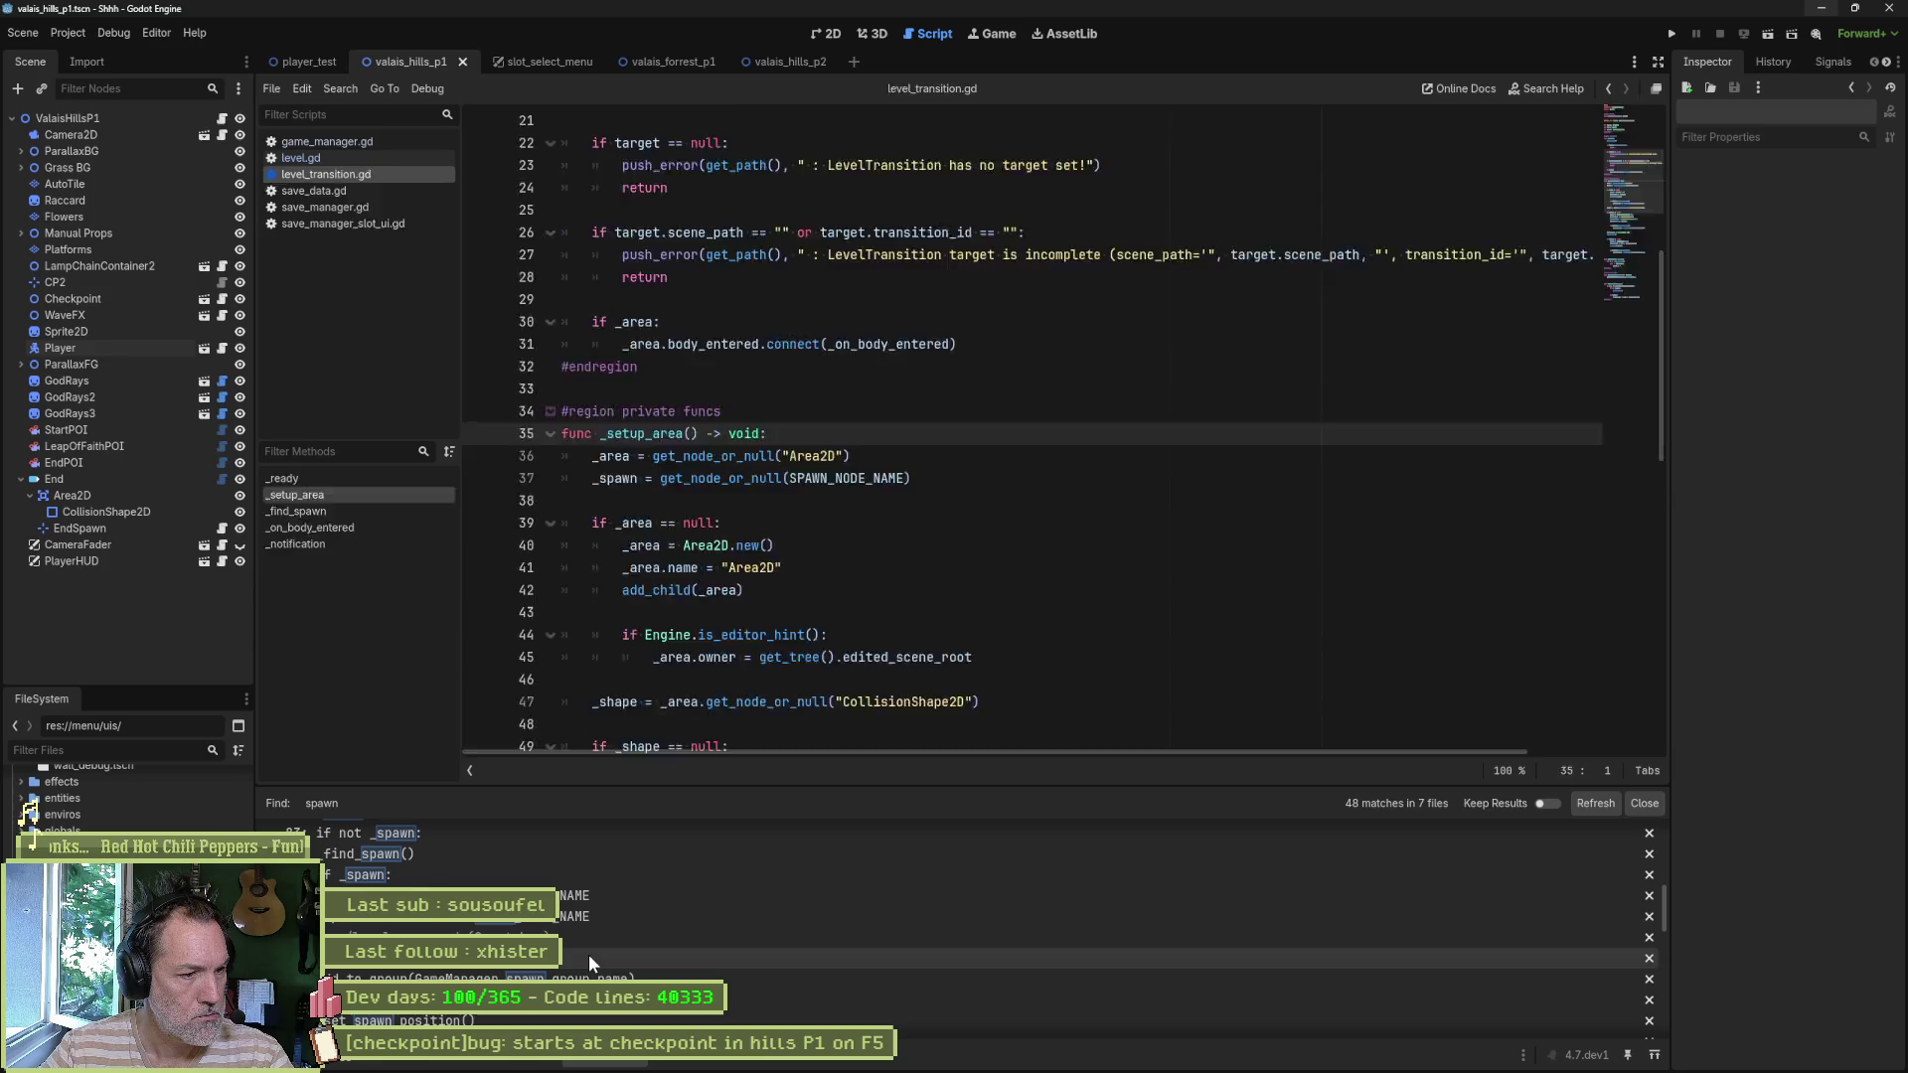
- Review level_spawn.gd from the spawn matches, then the _set_spawn_position() call in level.gd
left_click(588, 954)
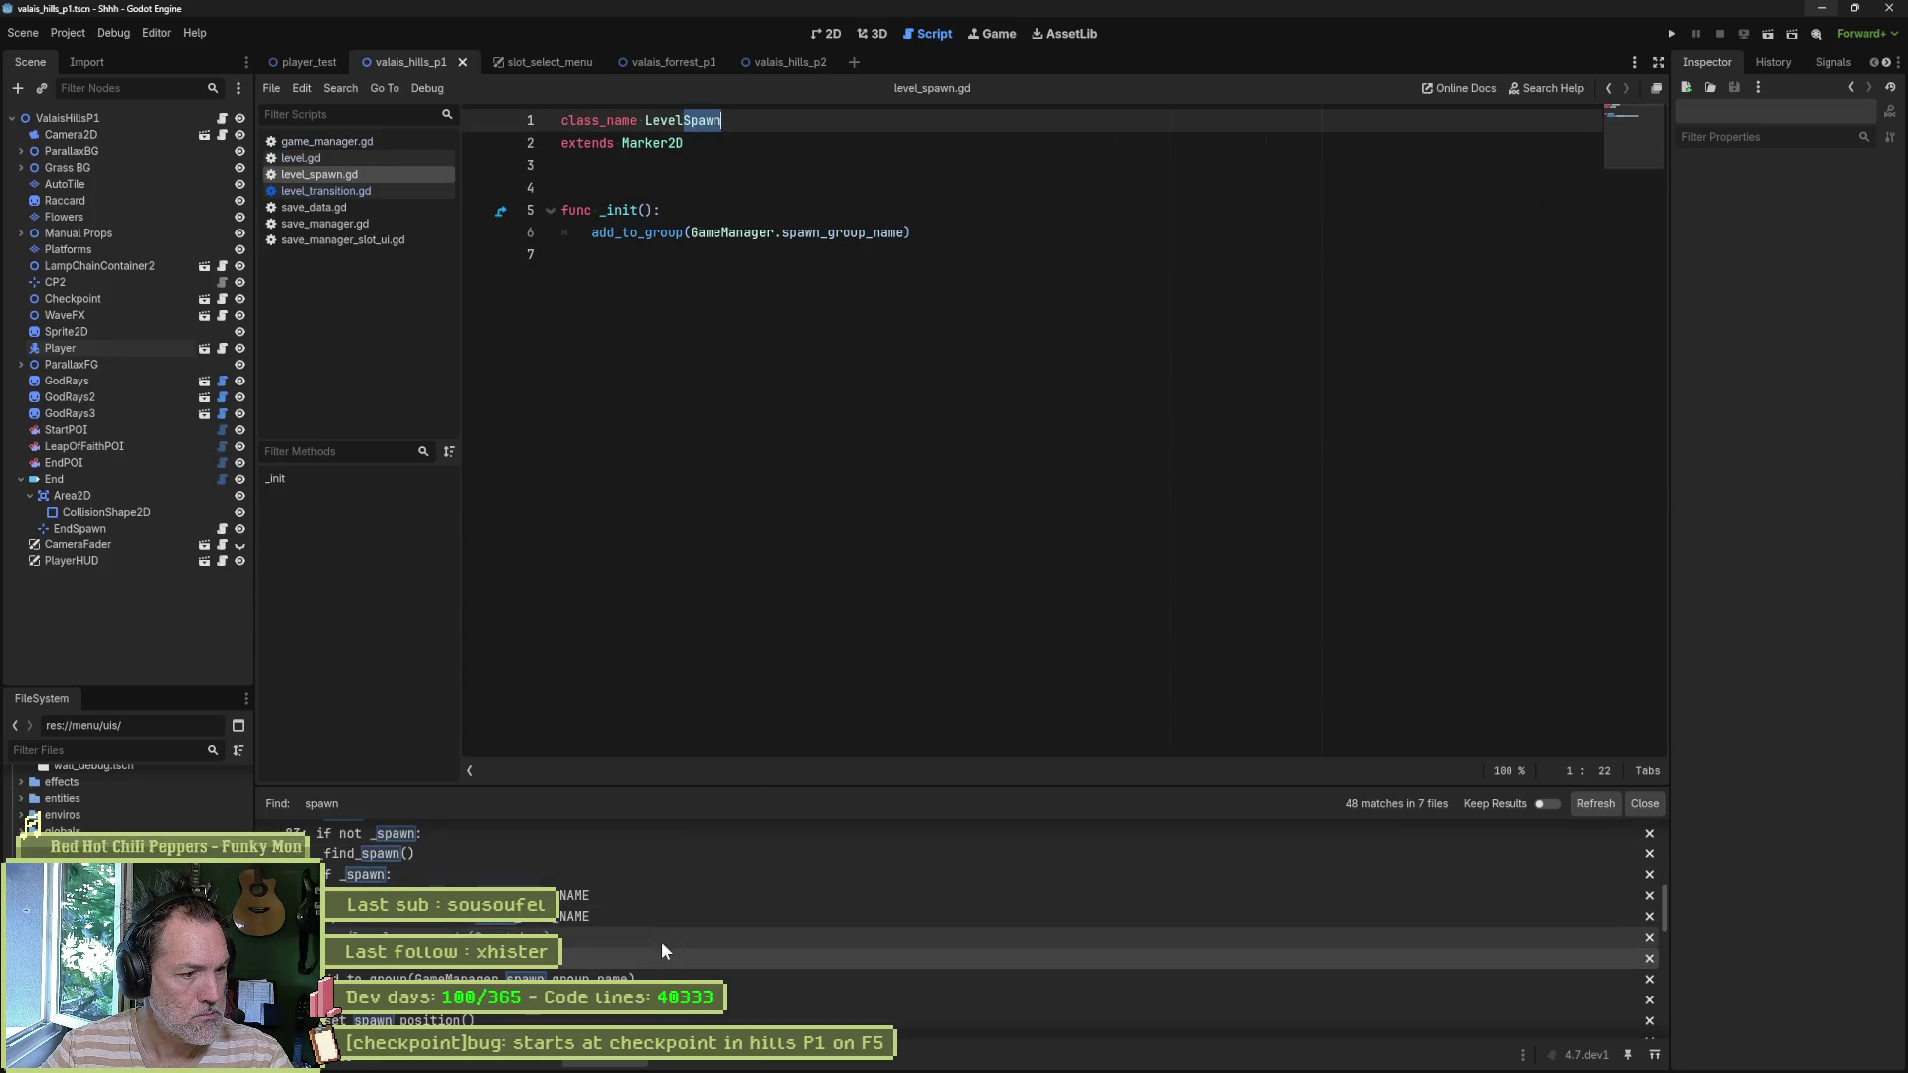
scroll(660, 949, "down", 1)
scroll(660, 956, "down", 2)
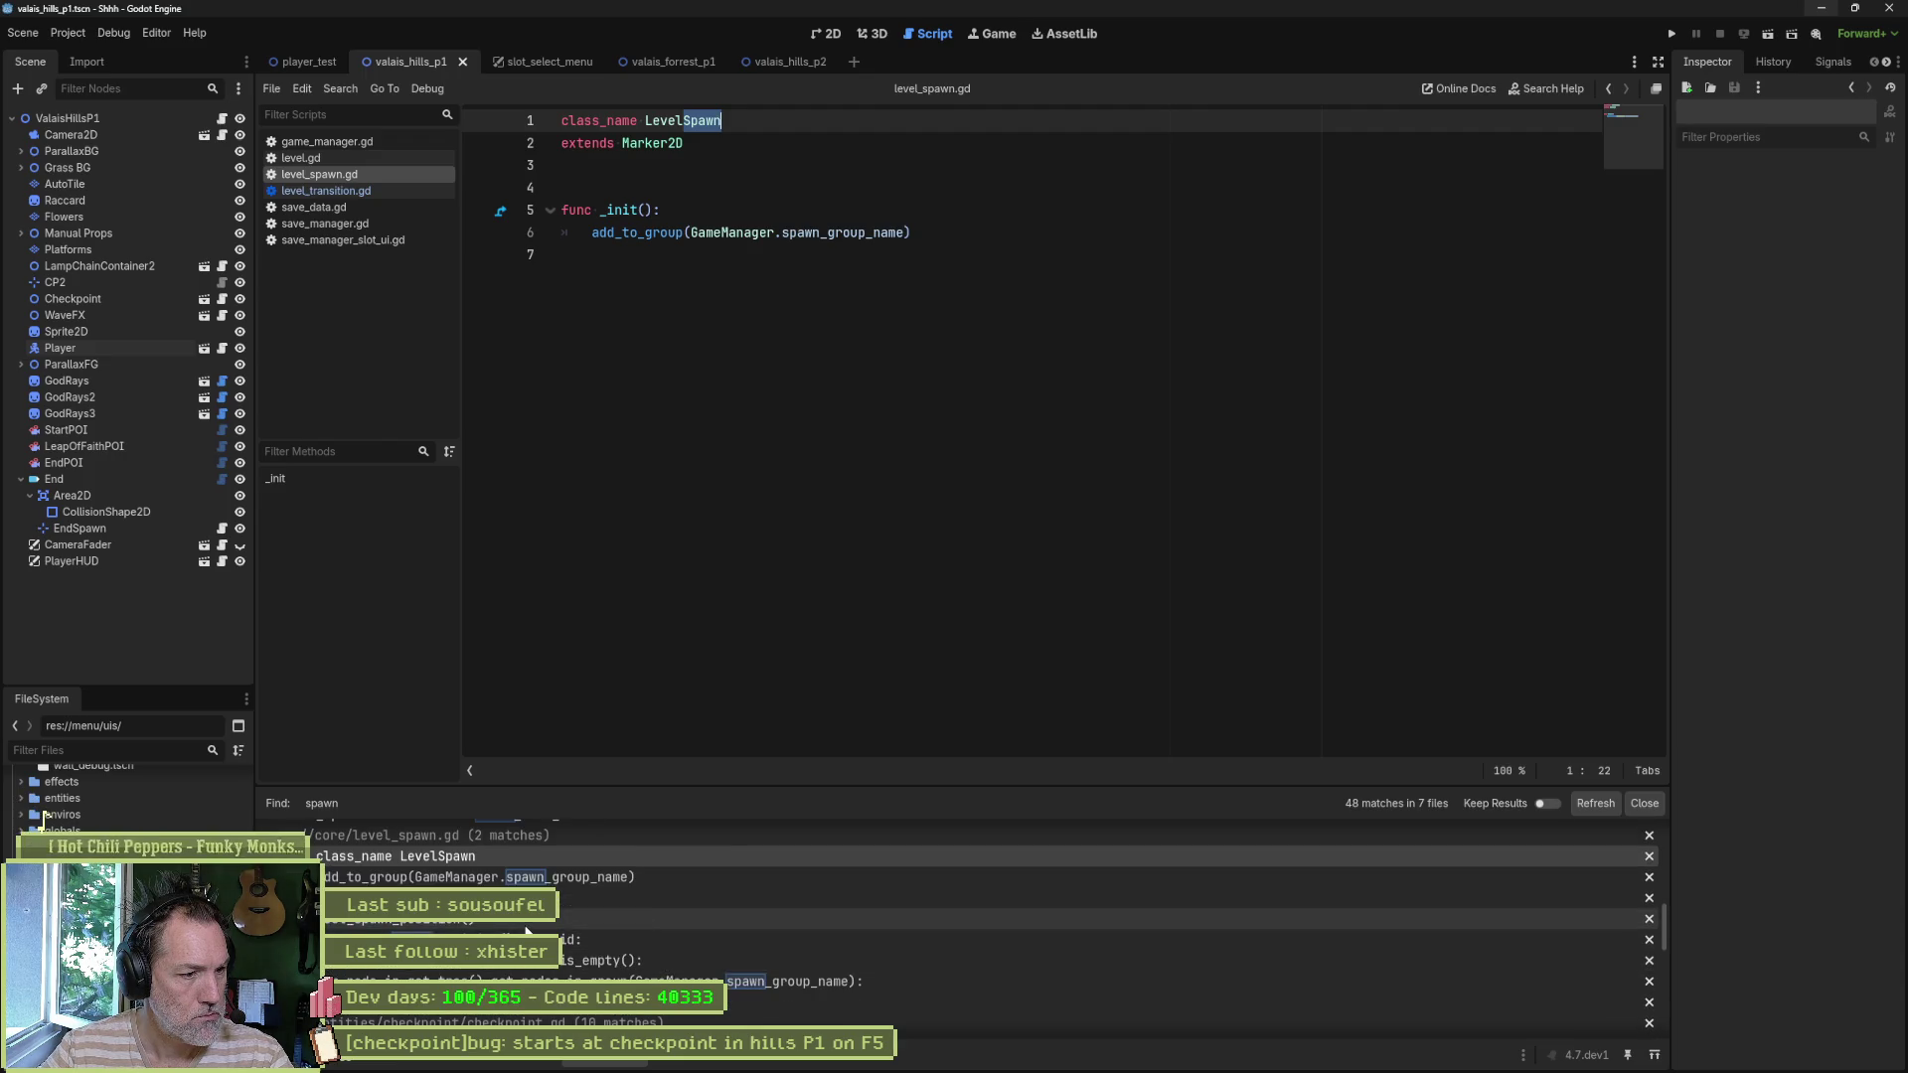
left_click(526, 924)
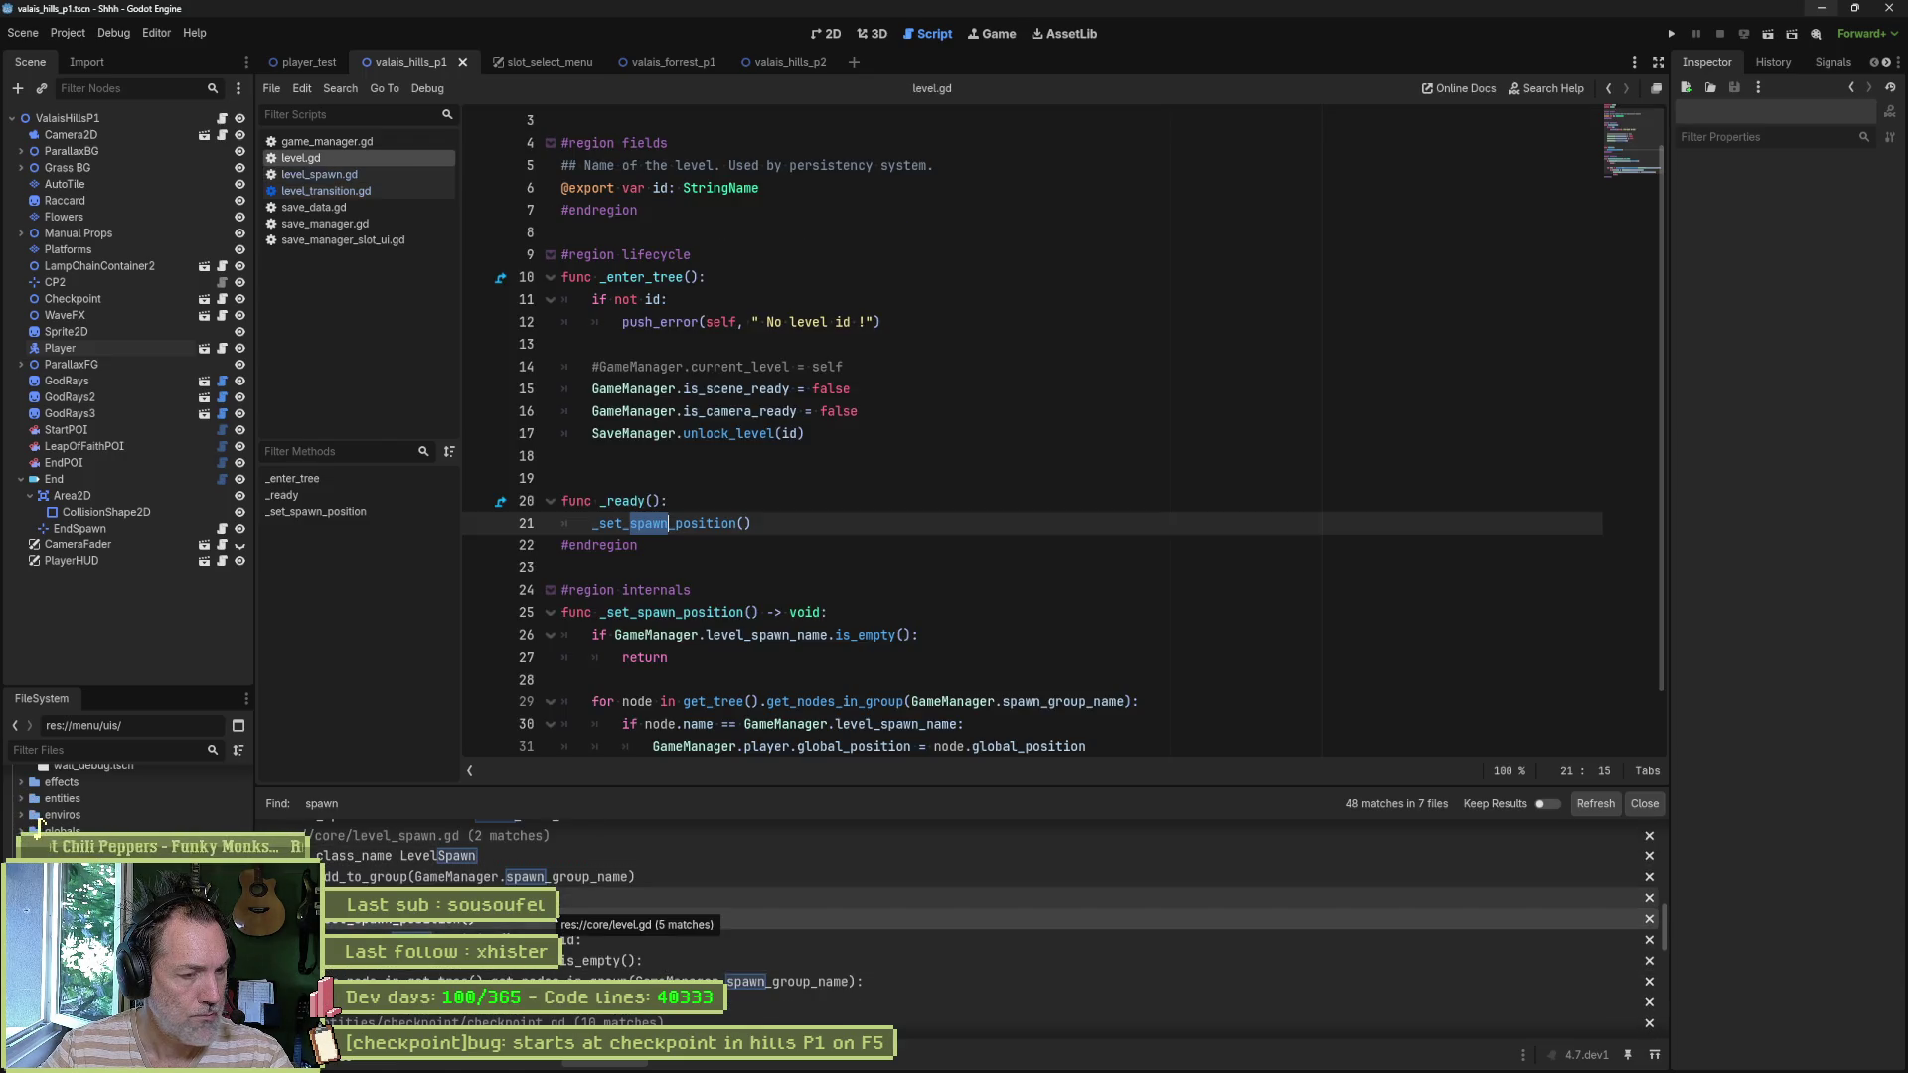
scroll(597, 923, "down", 1)
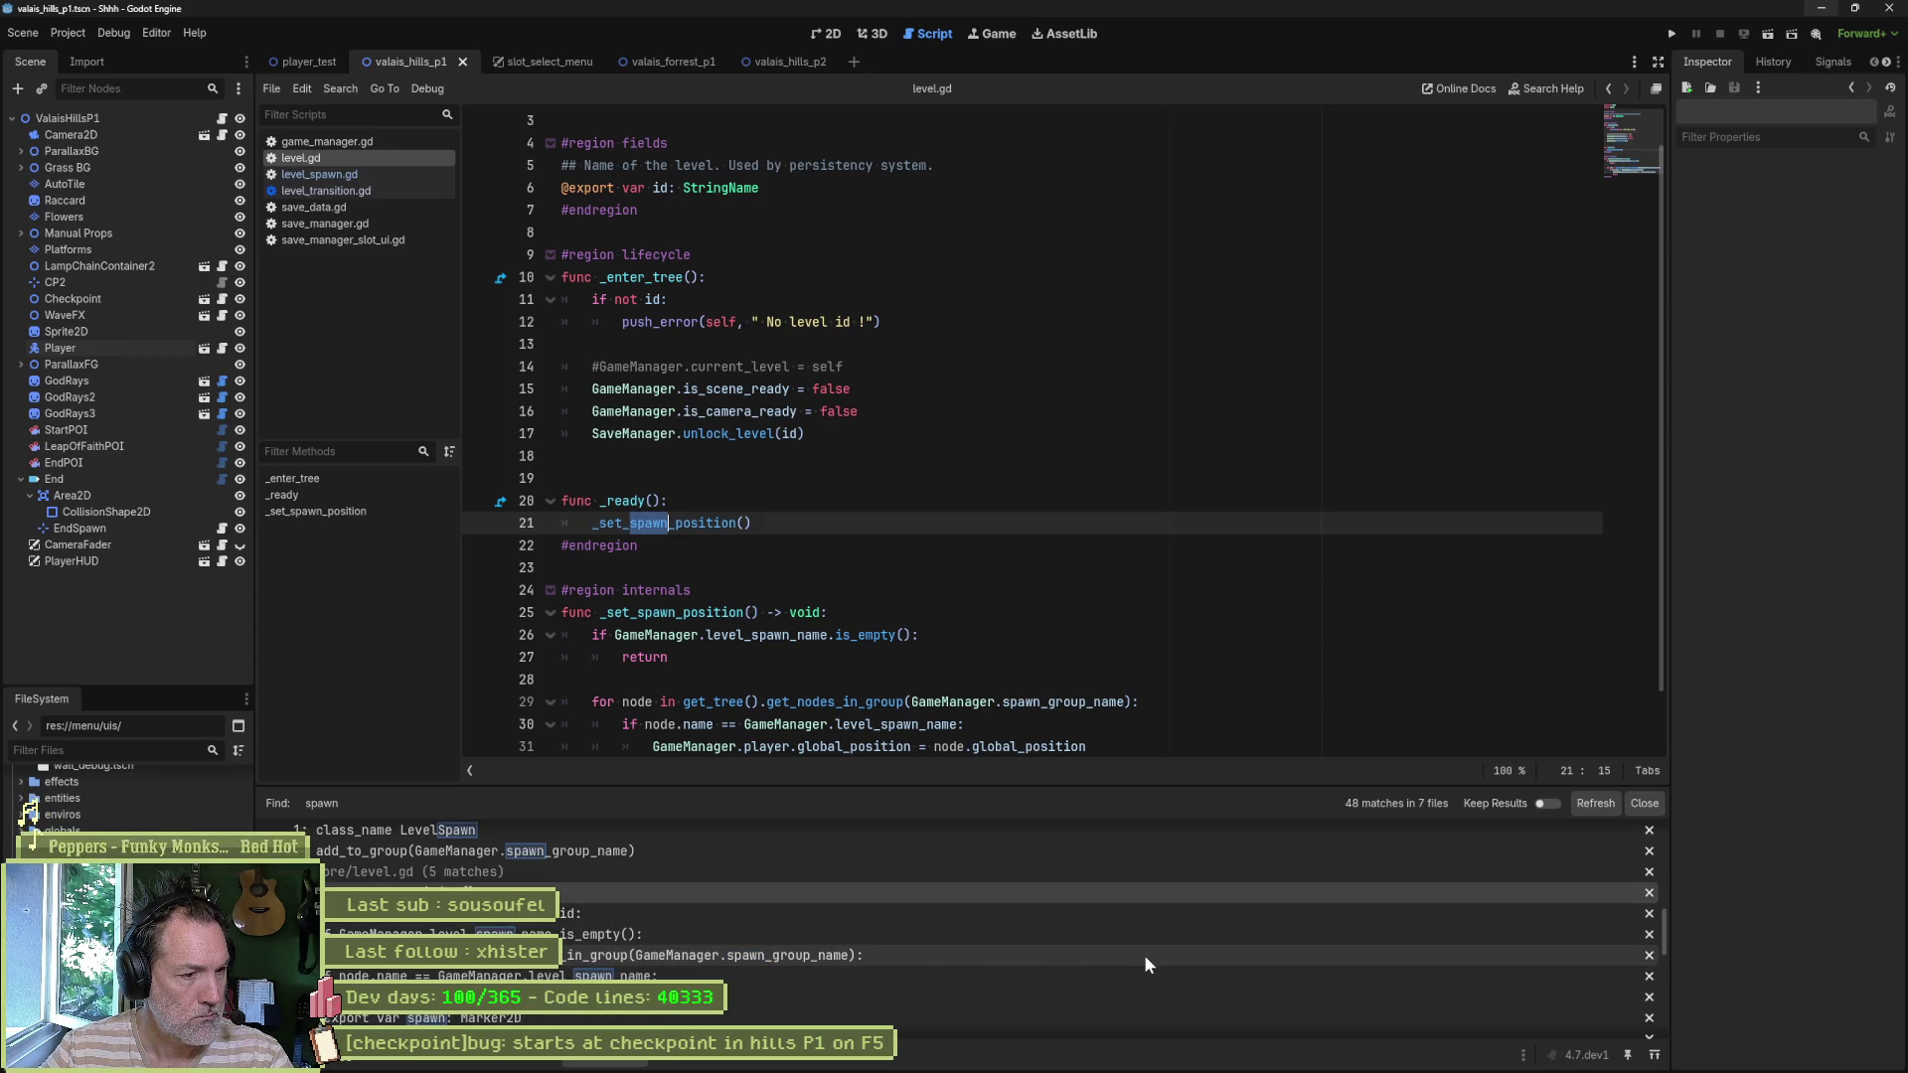
scroll(1133, 960, "down", 2)
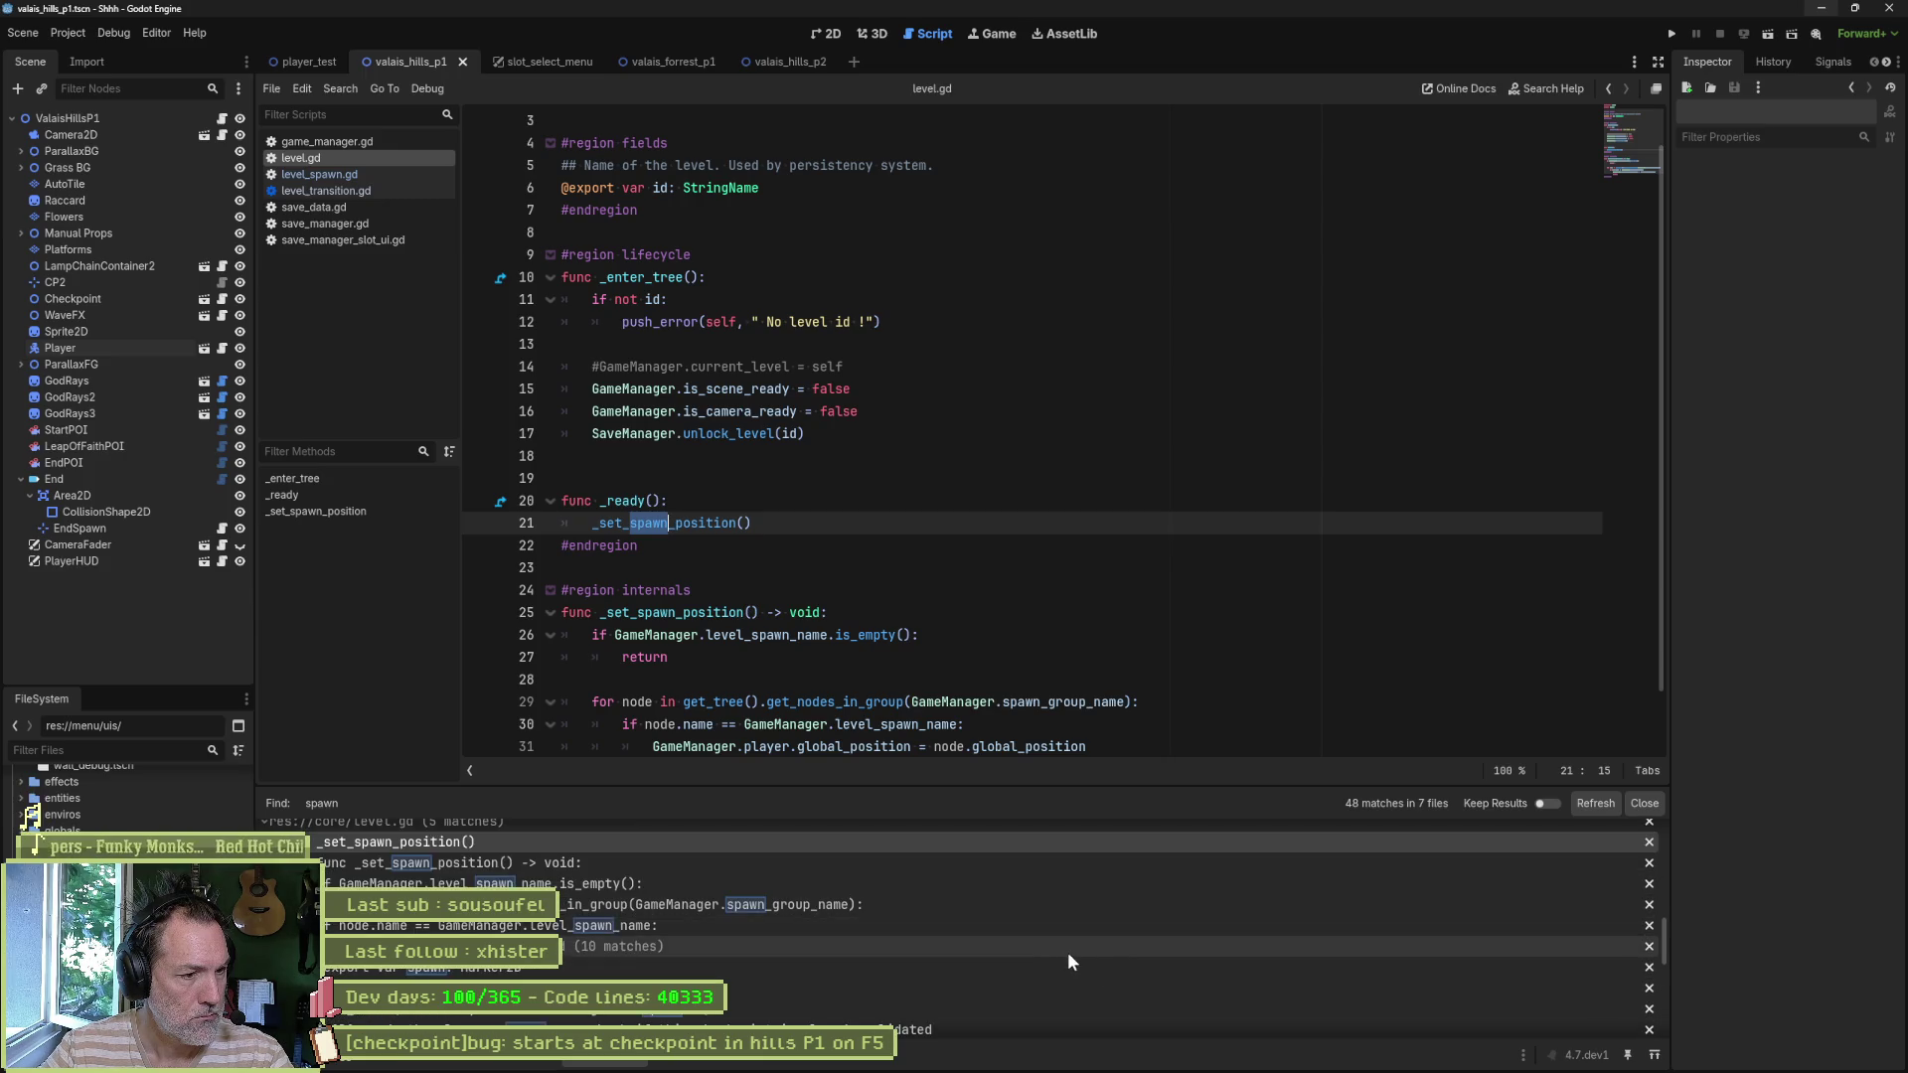
scroll(1068, 953, "down", 3)
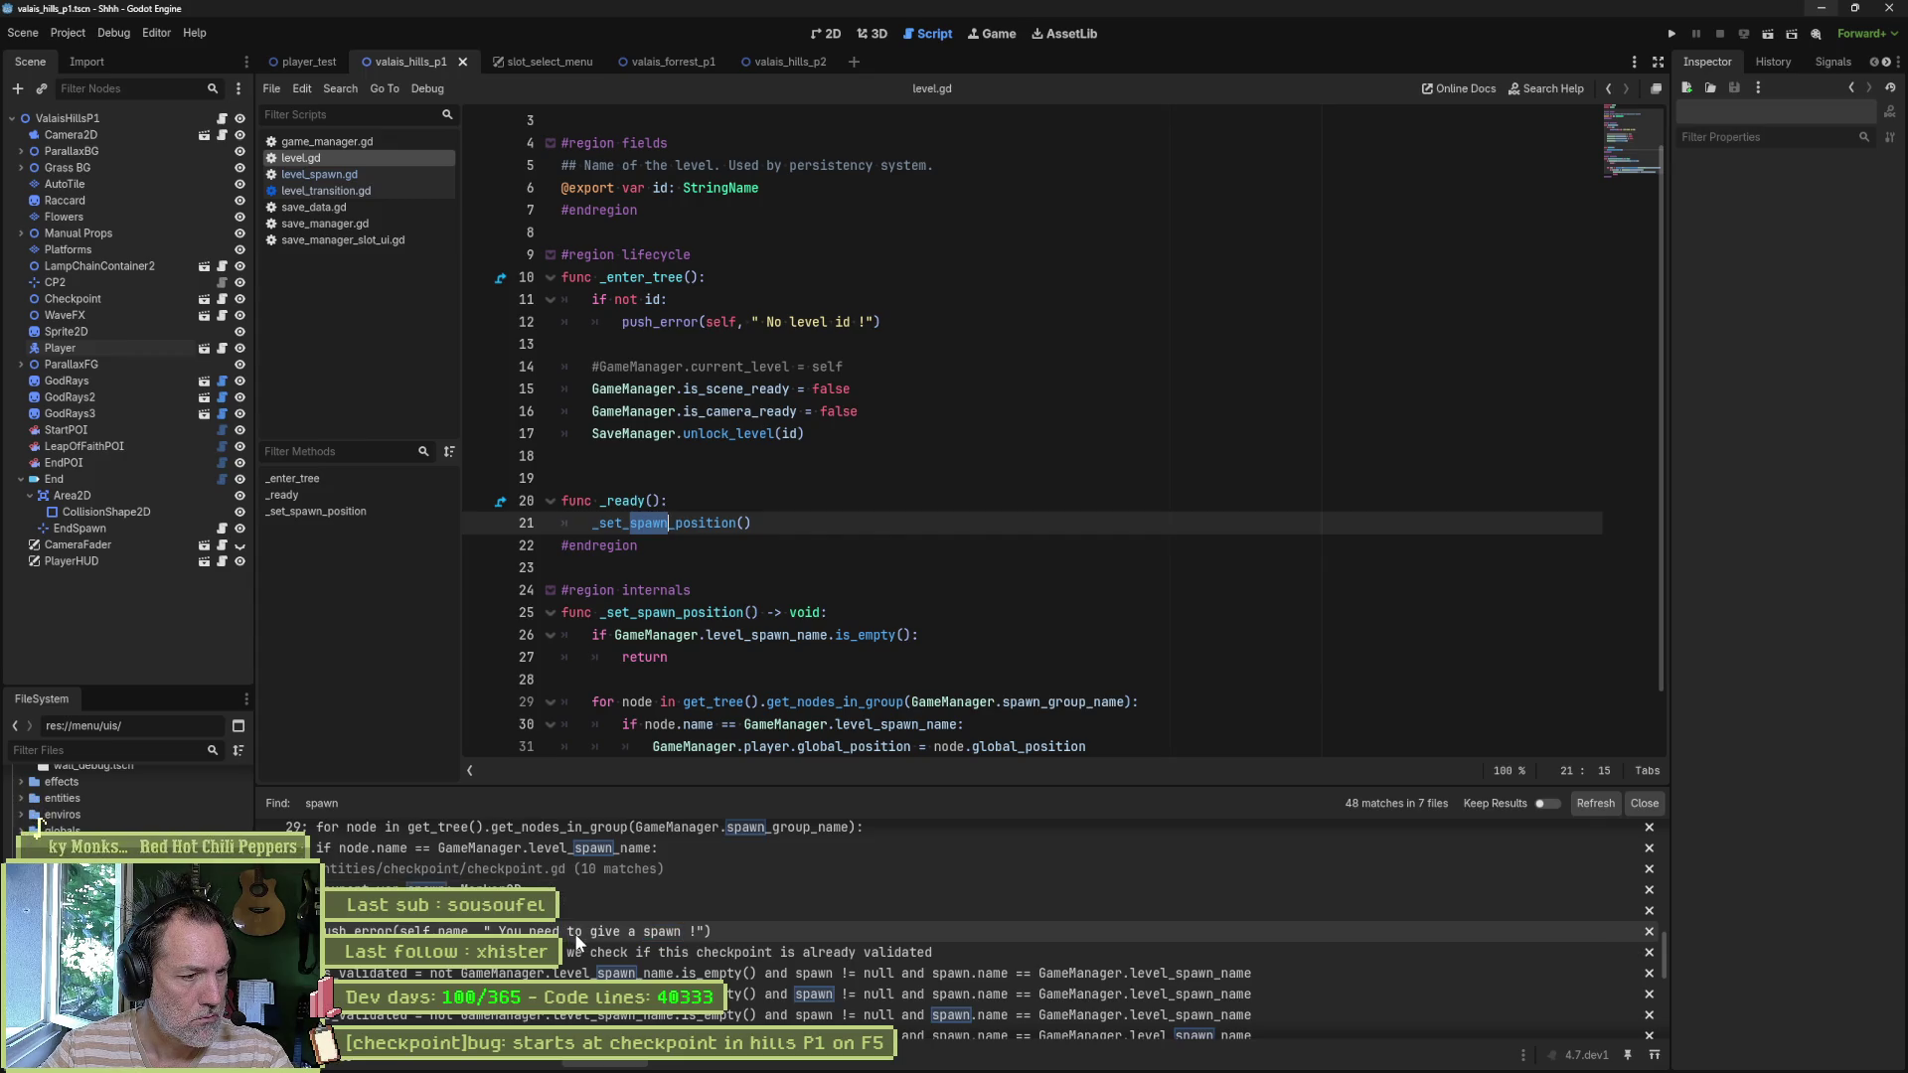
- Delete the TODO tag from checkpoint.gd's line 24 respawn comment and save the script
left_click(729, 956)
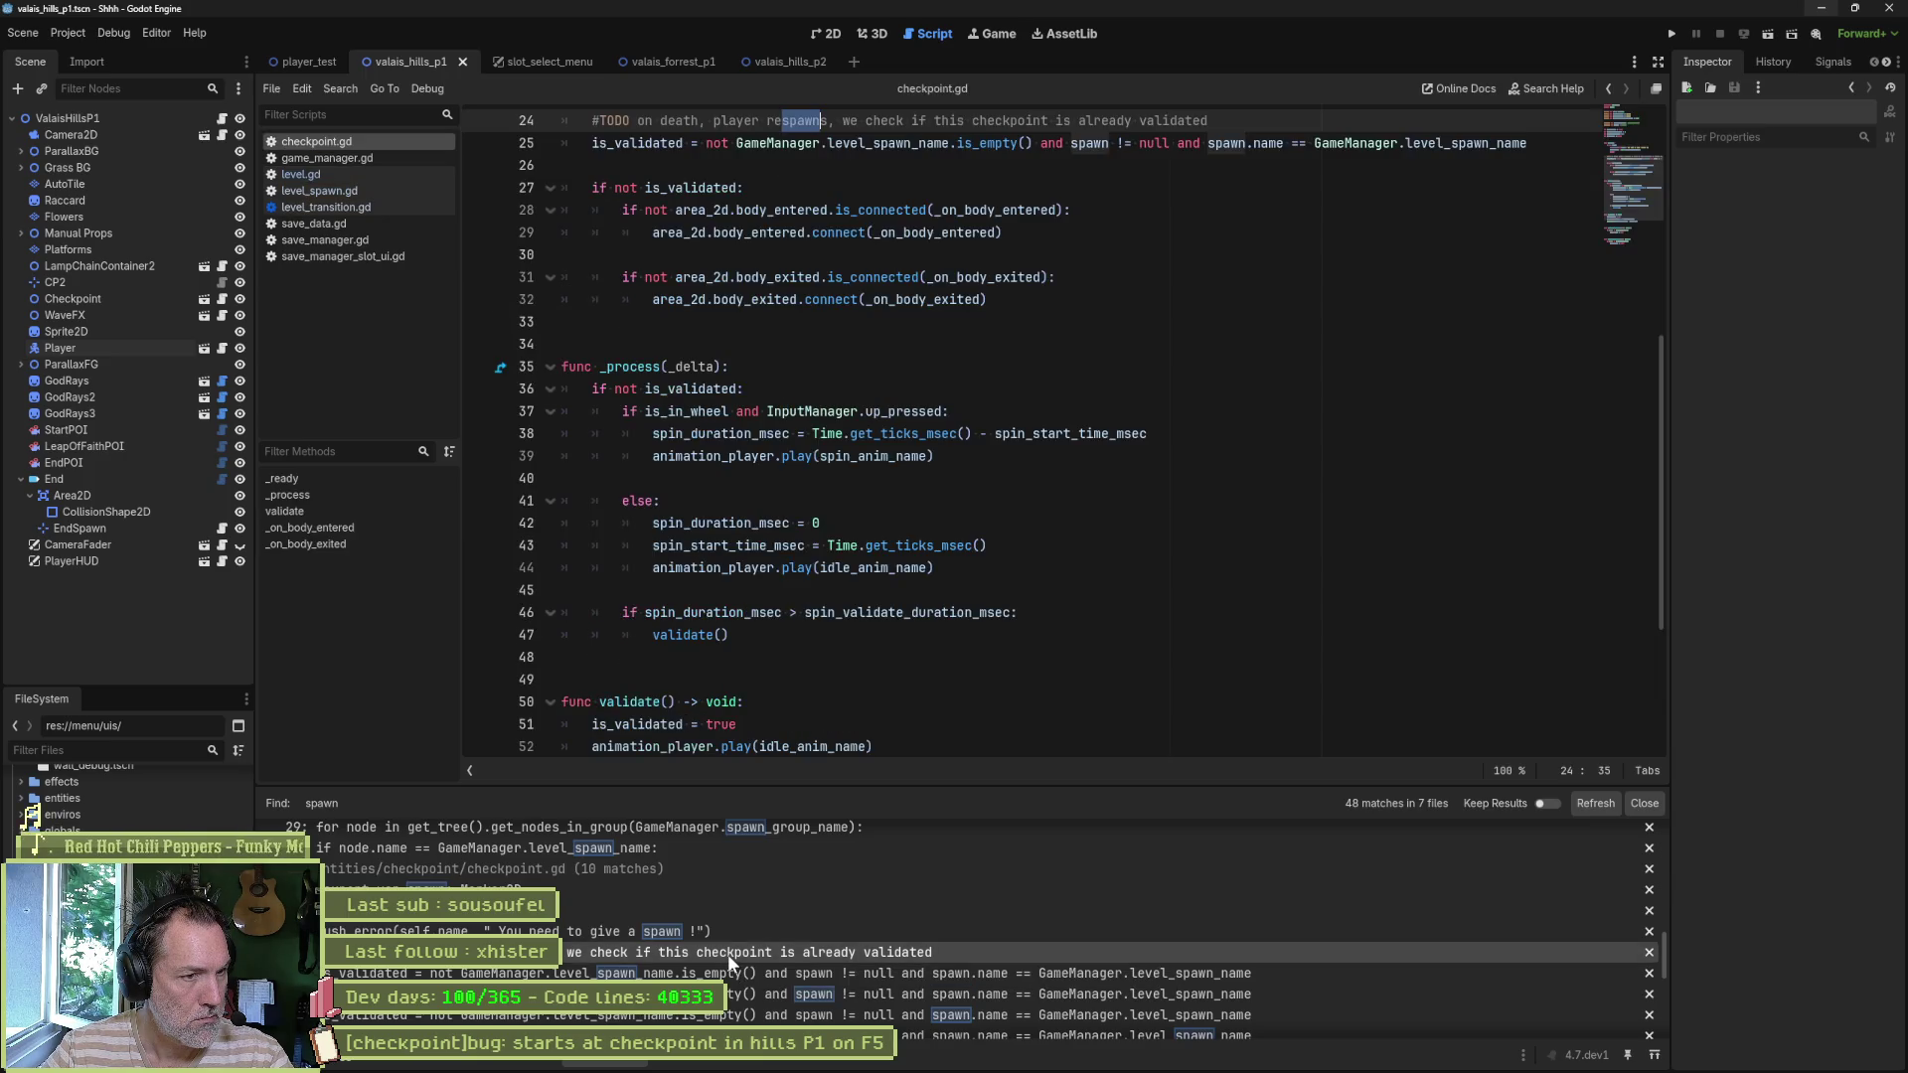
scroll(957, 504, "up", 3)
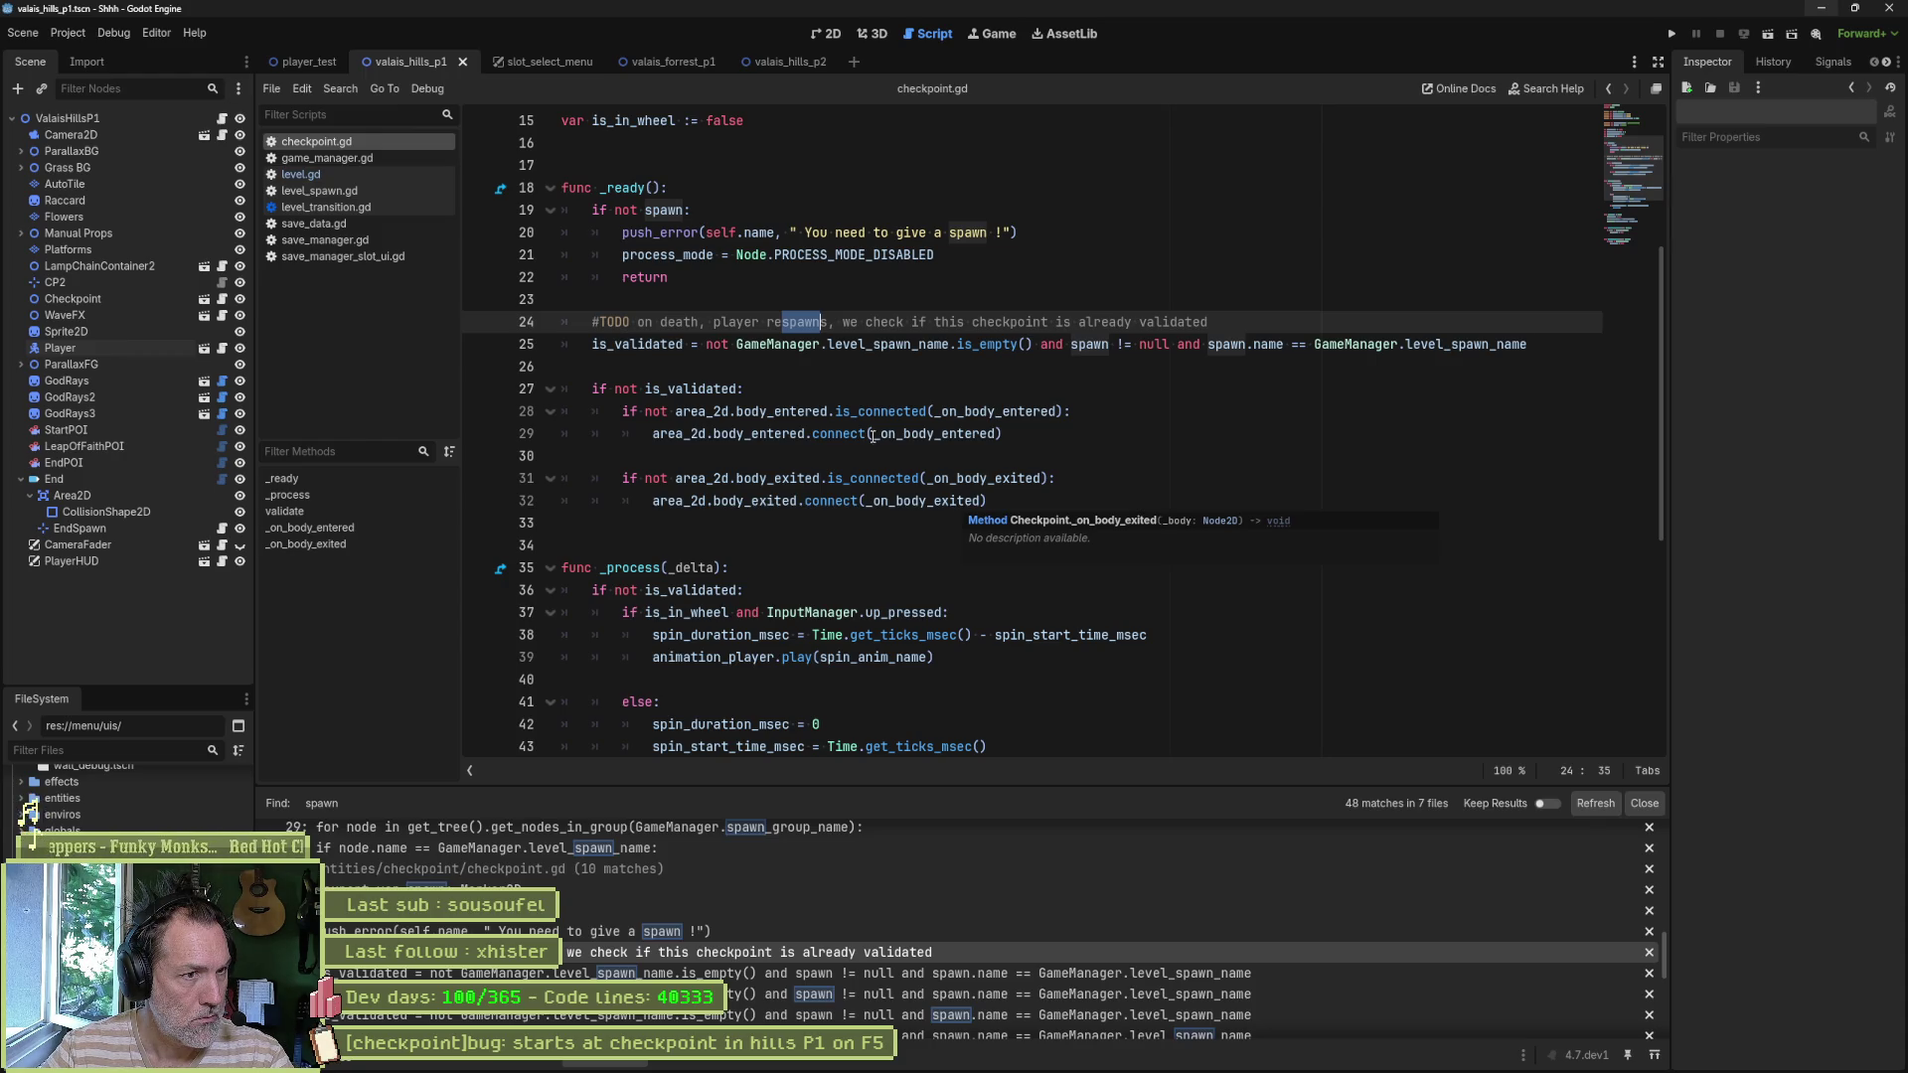
double_click(615, 322)
key("Delete")
key("Delete")
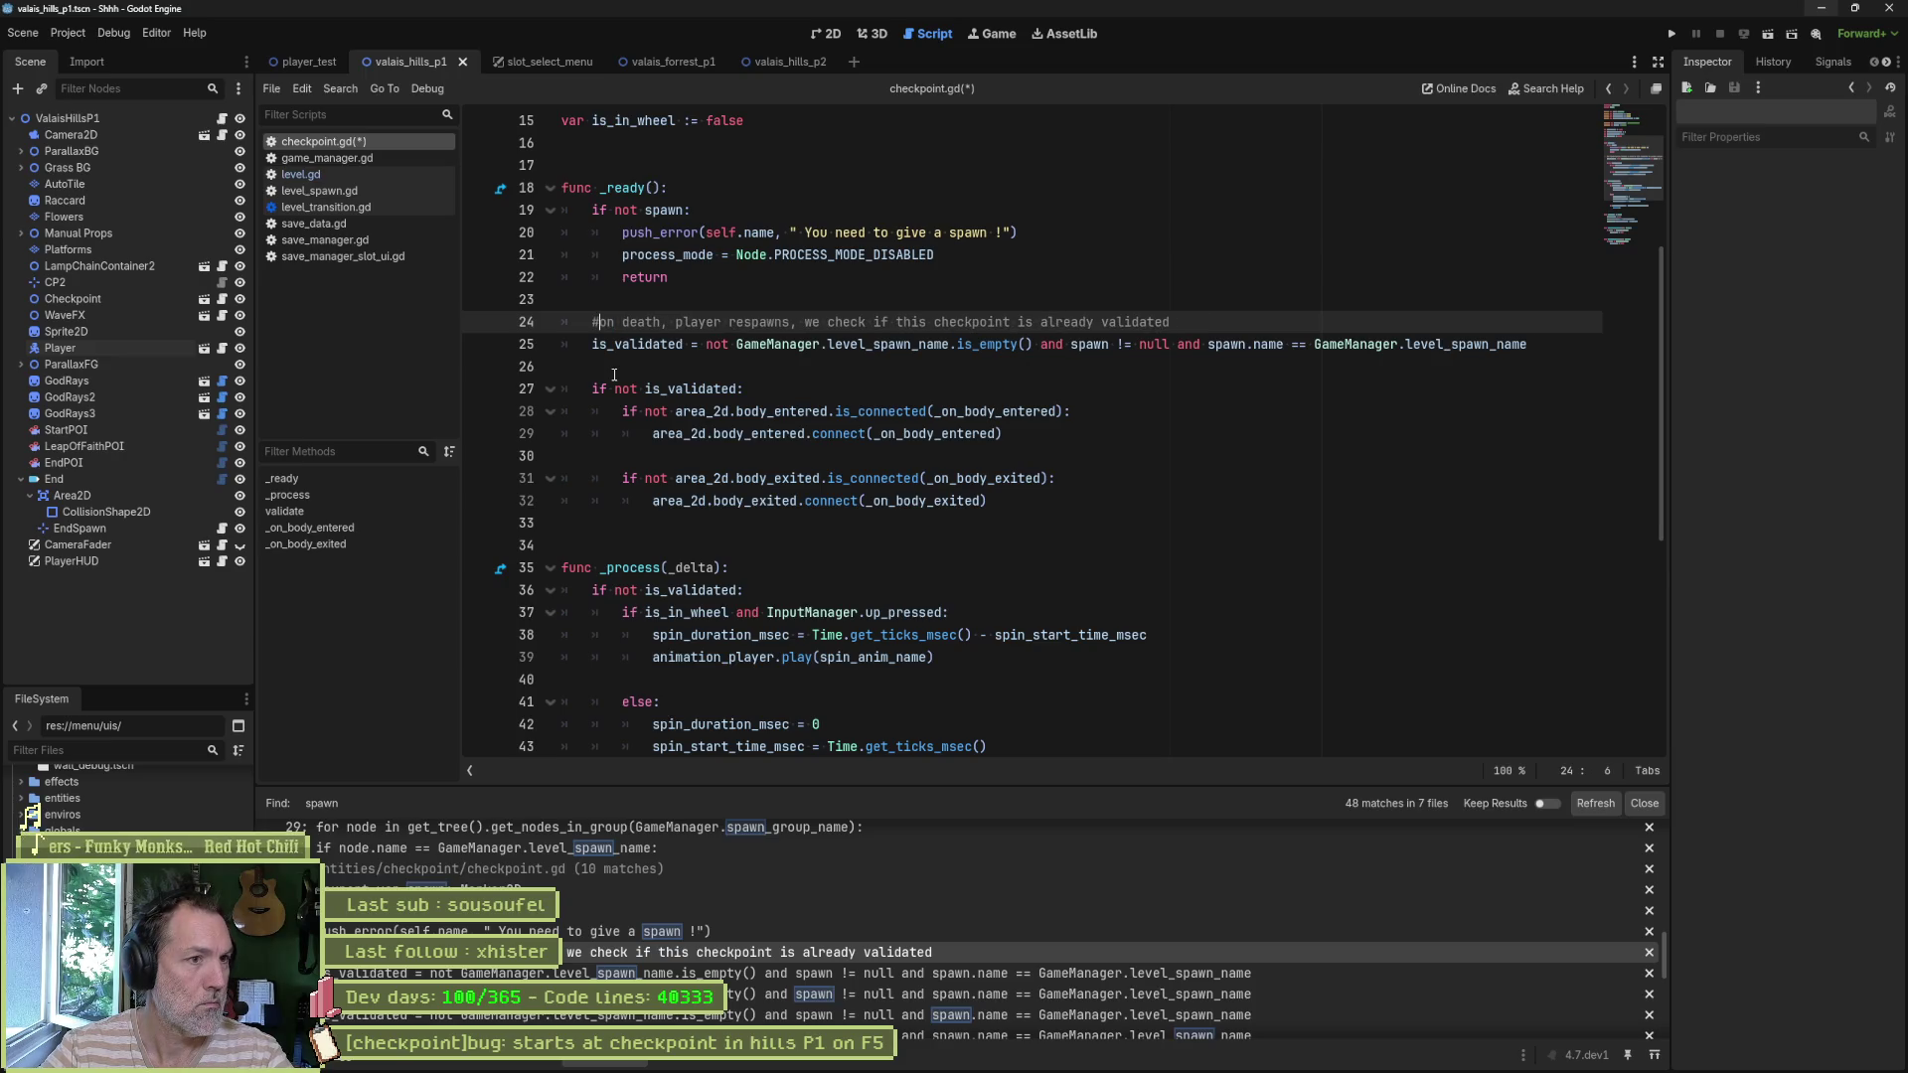
key("ctrl+s")
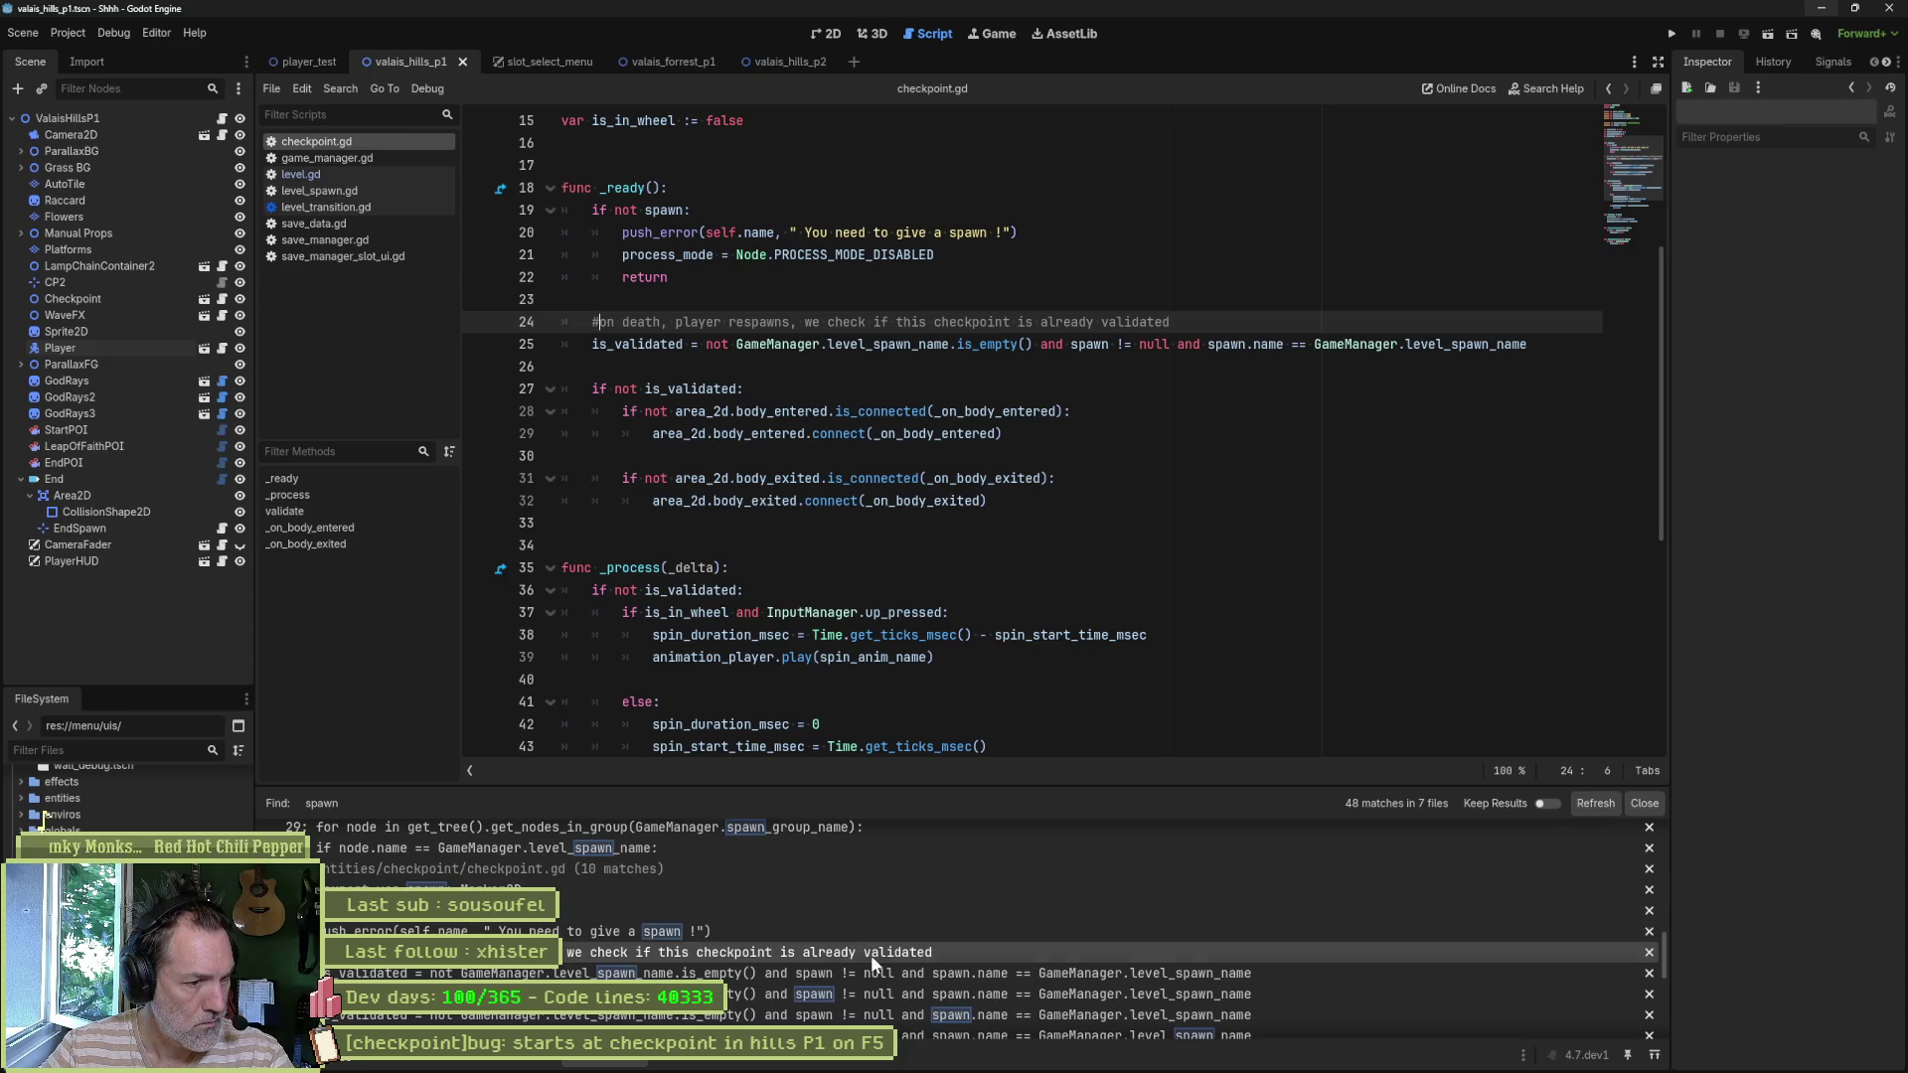
- Navigate to the is_validated code inside validate() around line 53 of checkpoint.gd
left_click(886, 980)
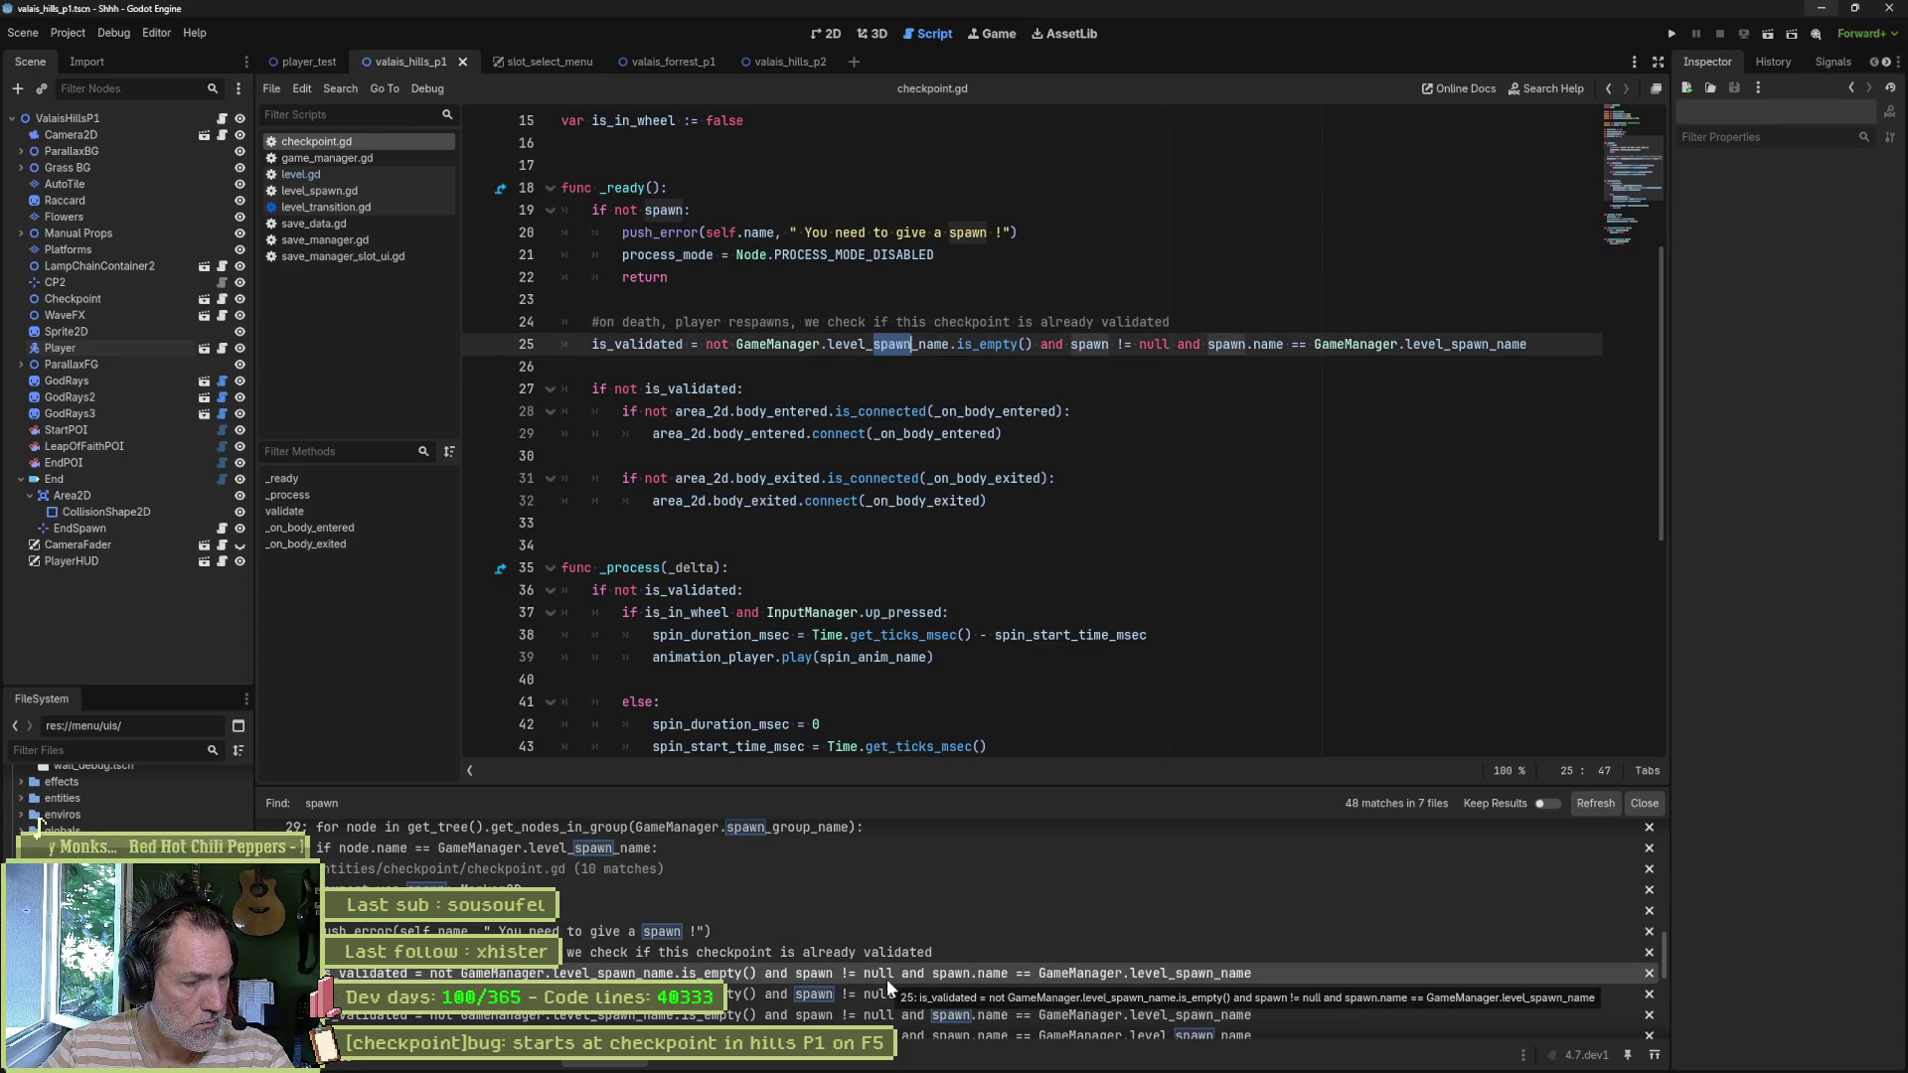
scroll(889, 982, "down", 2)
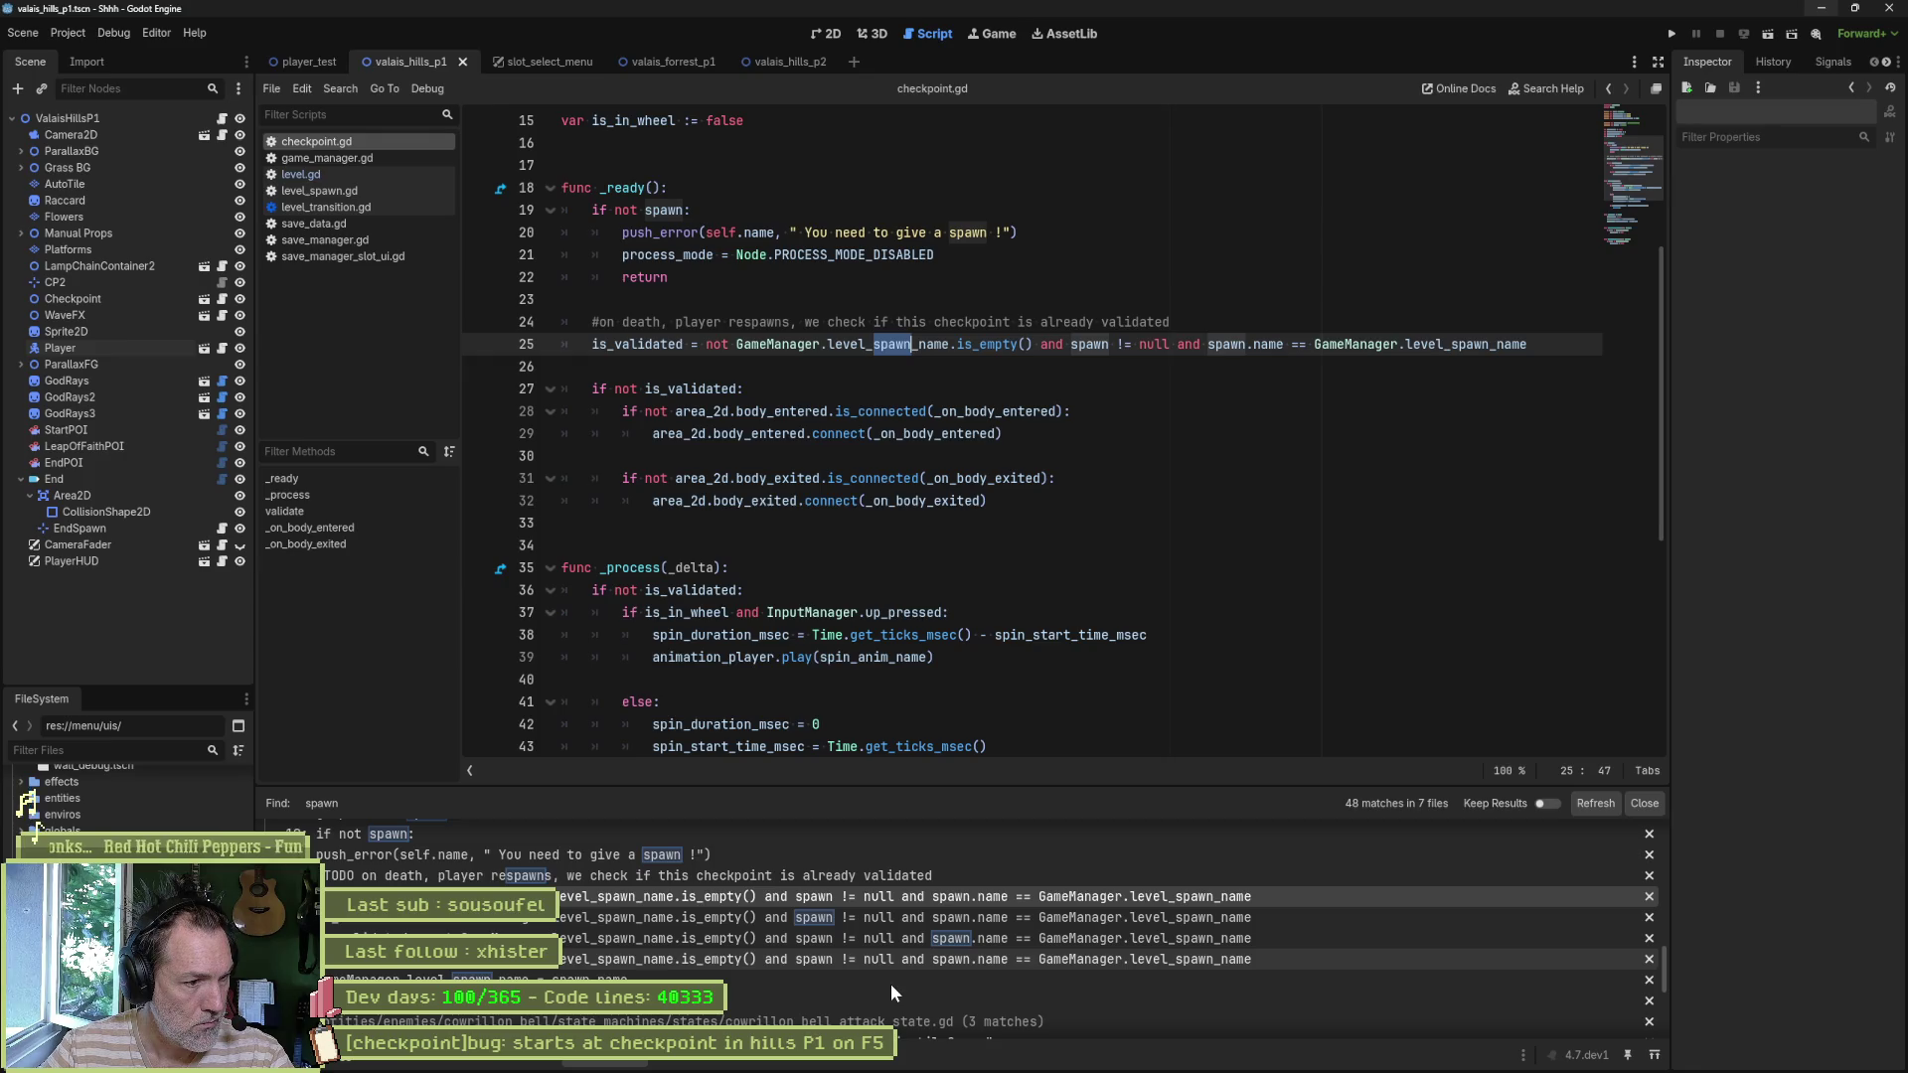
left_click(785, 982)
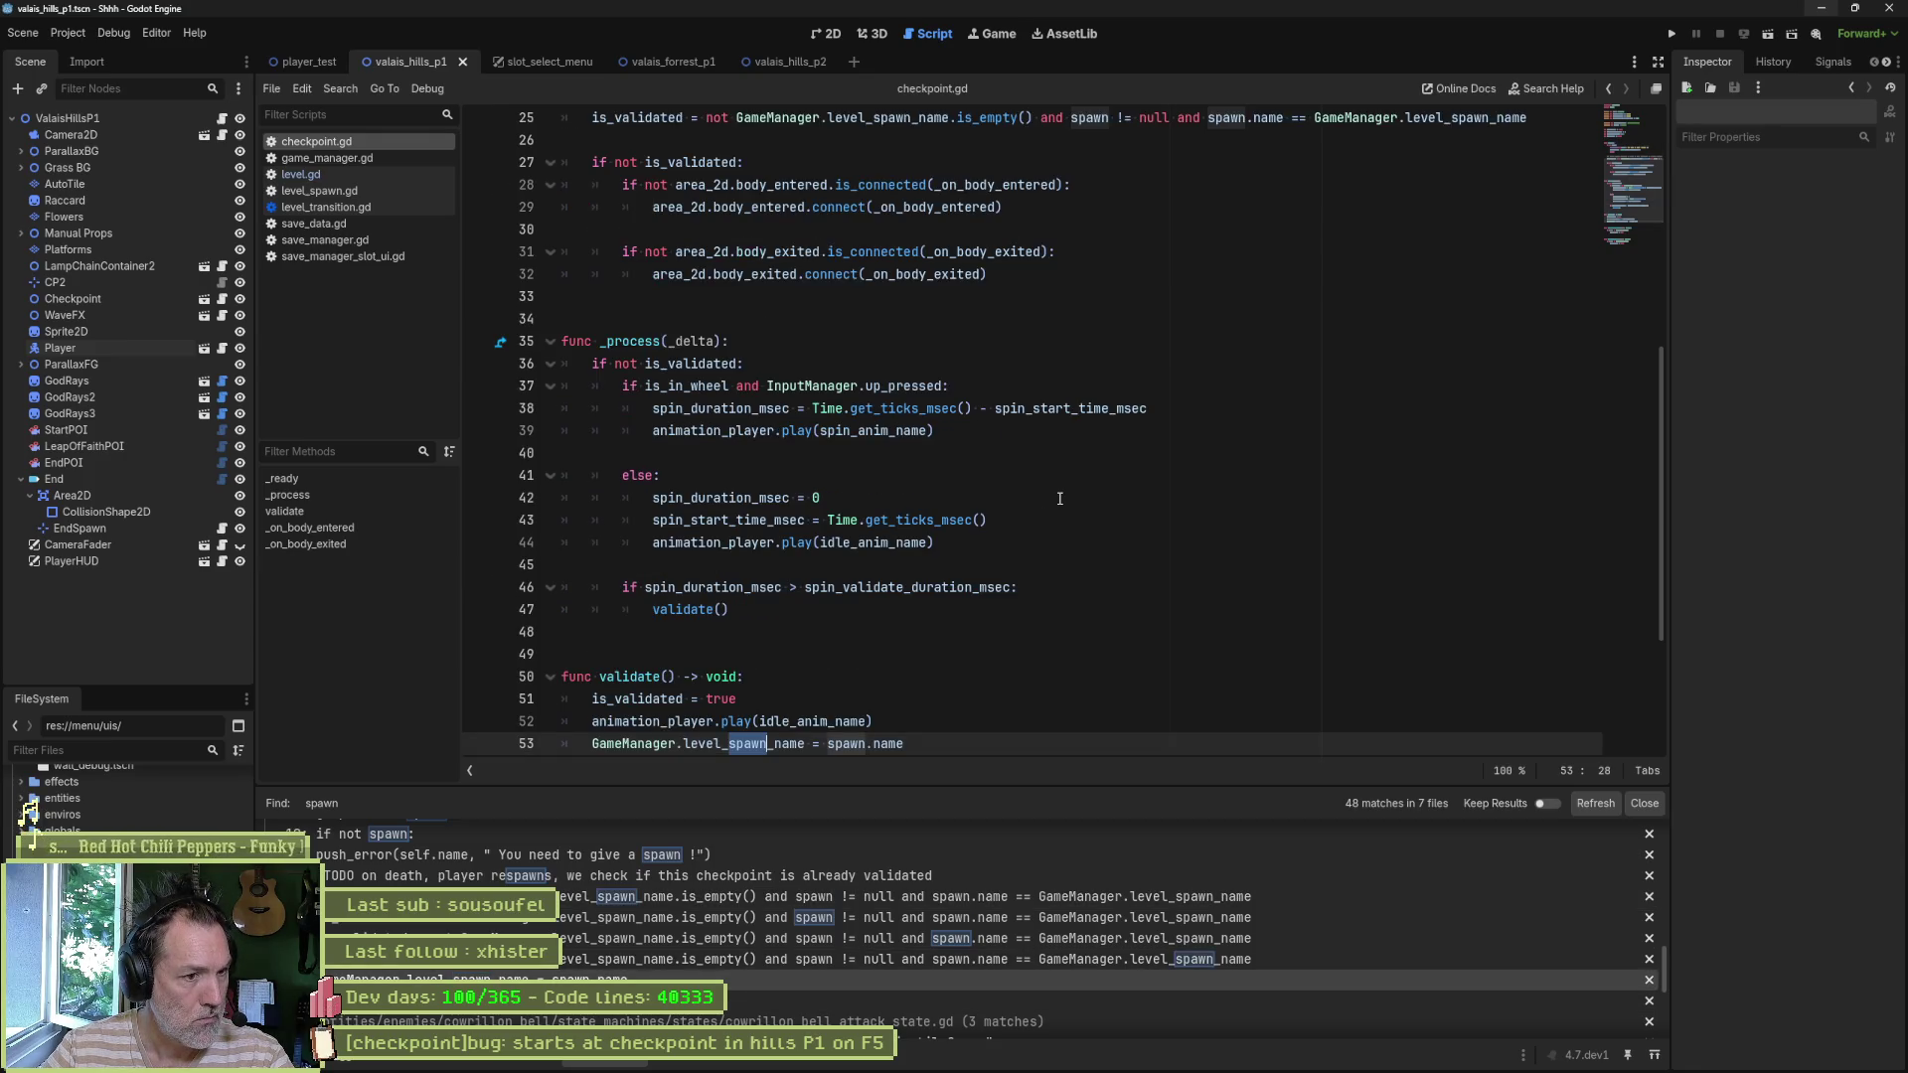
scroll(1060, 498, "down", 3)
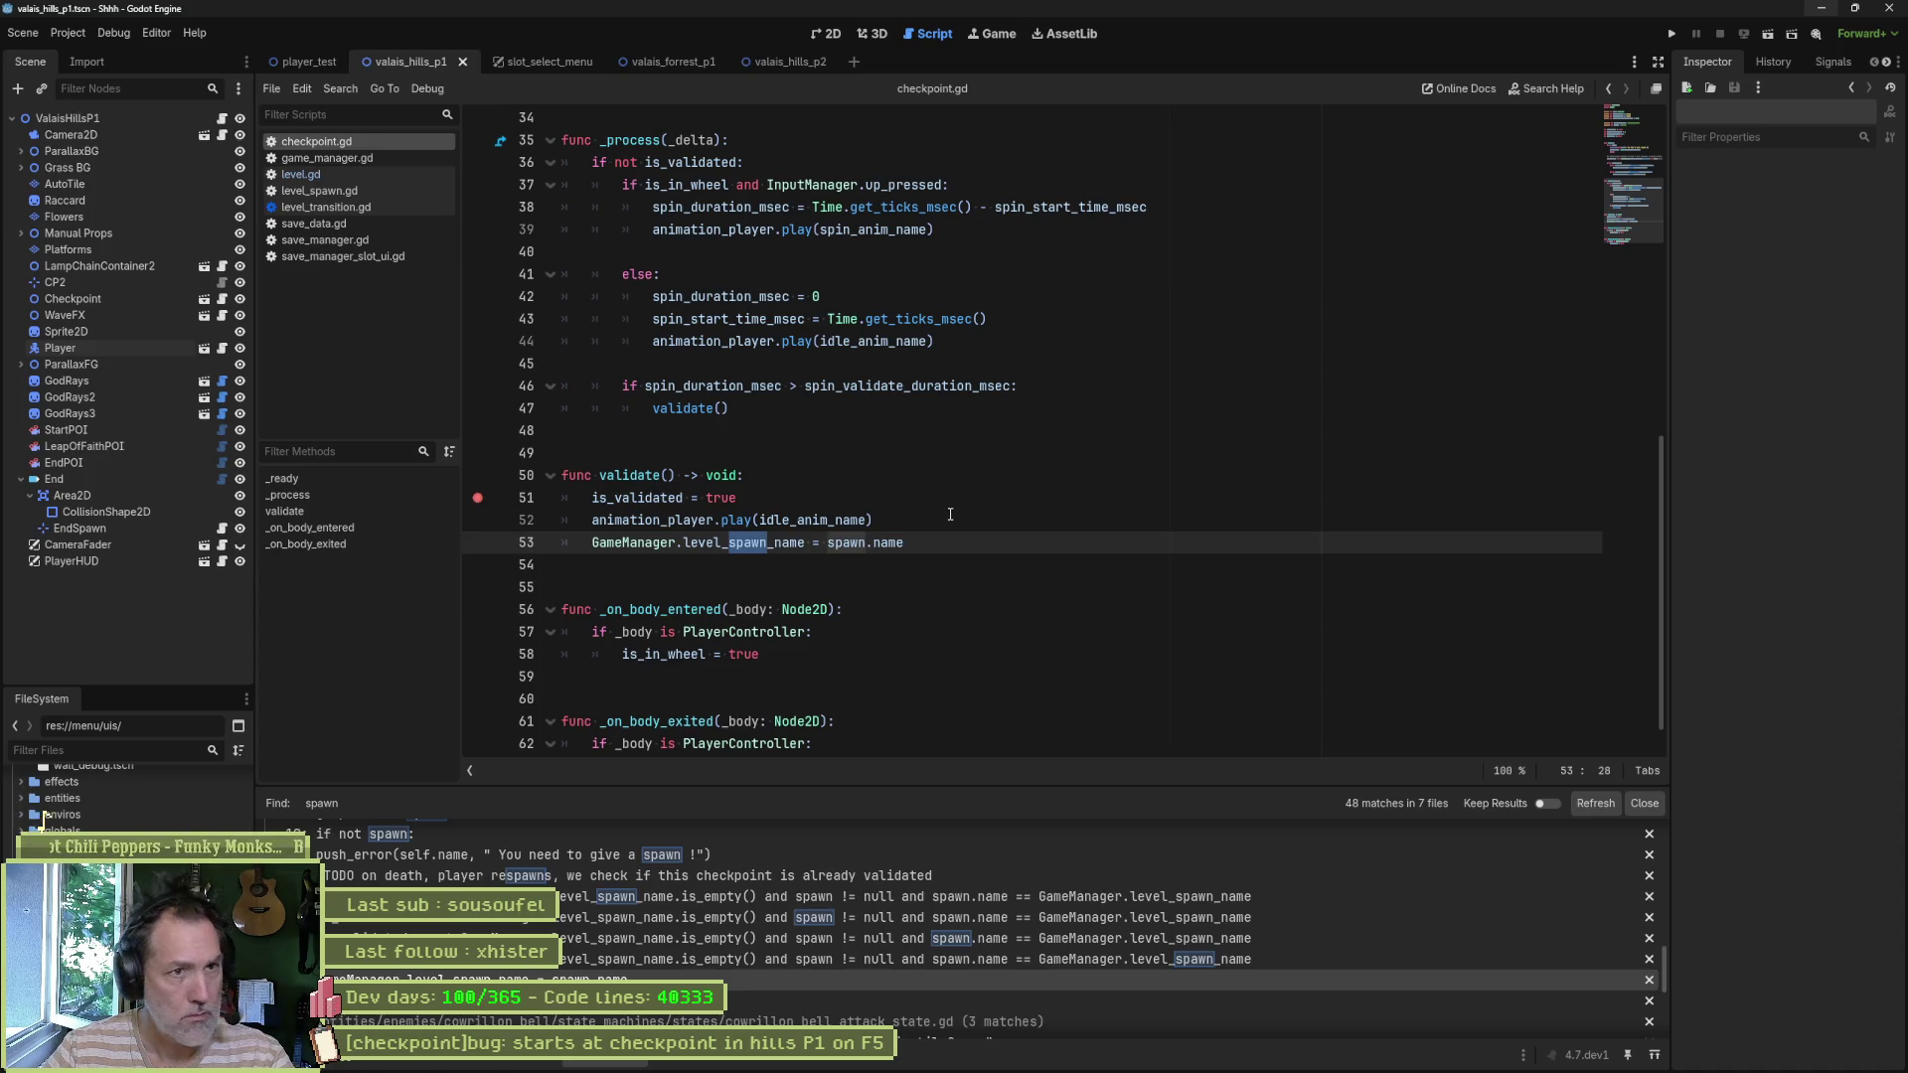
- Start the game, restart it once, then stop the test run
key("F5")
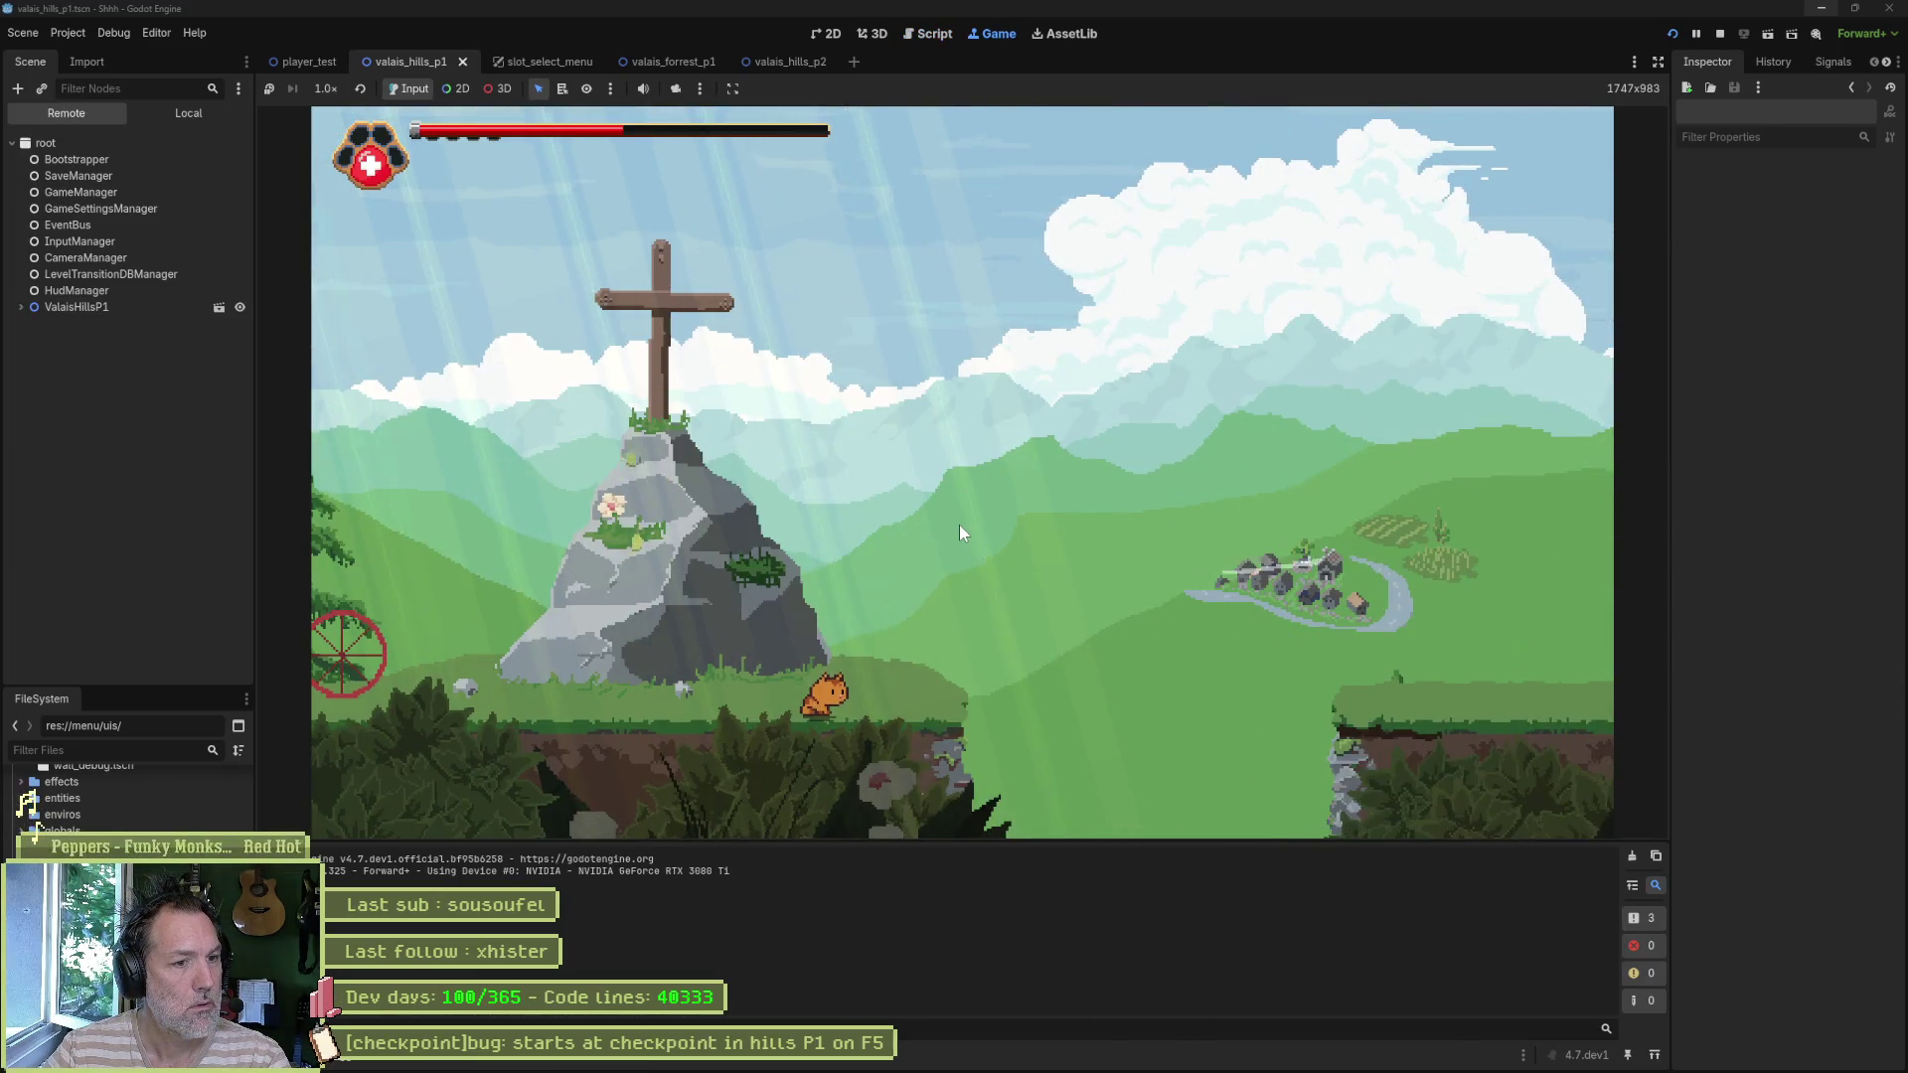
key("F5")
key("F8")
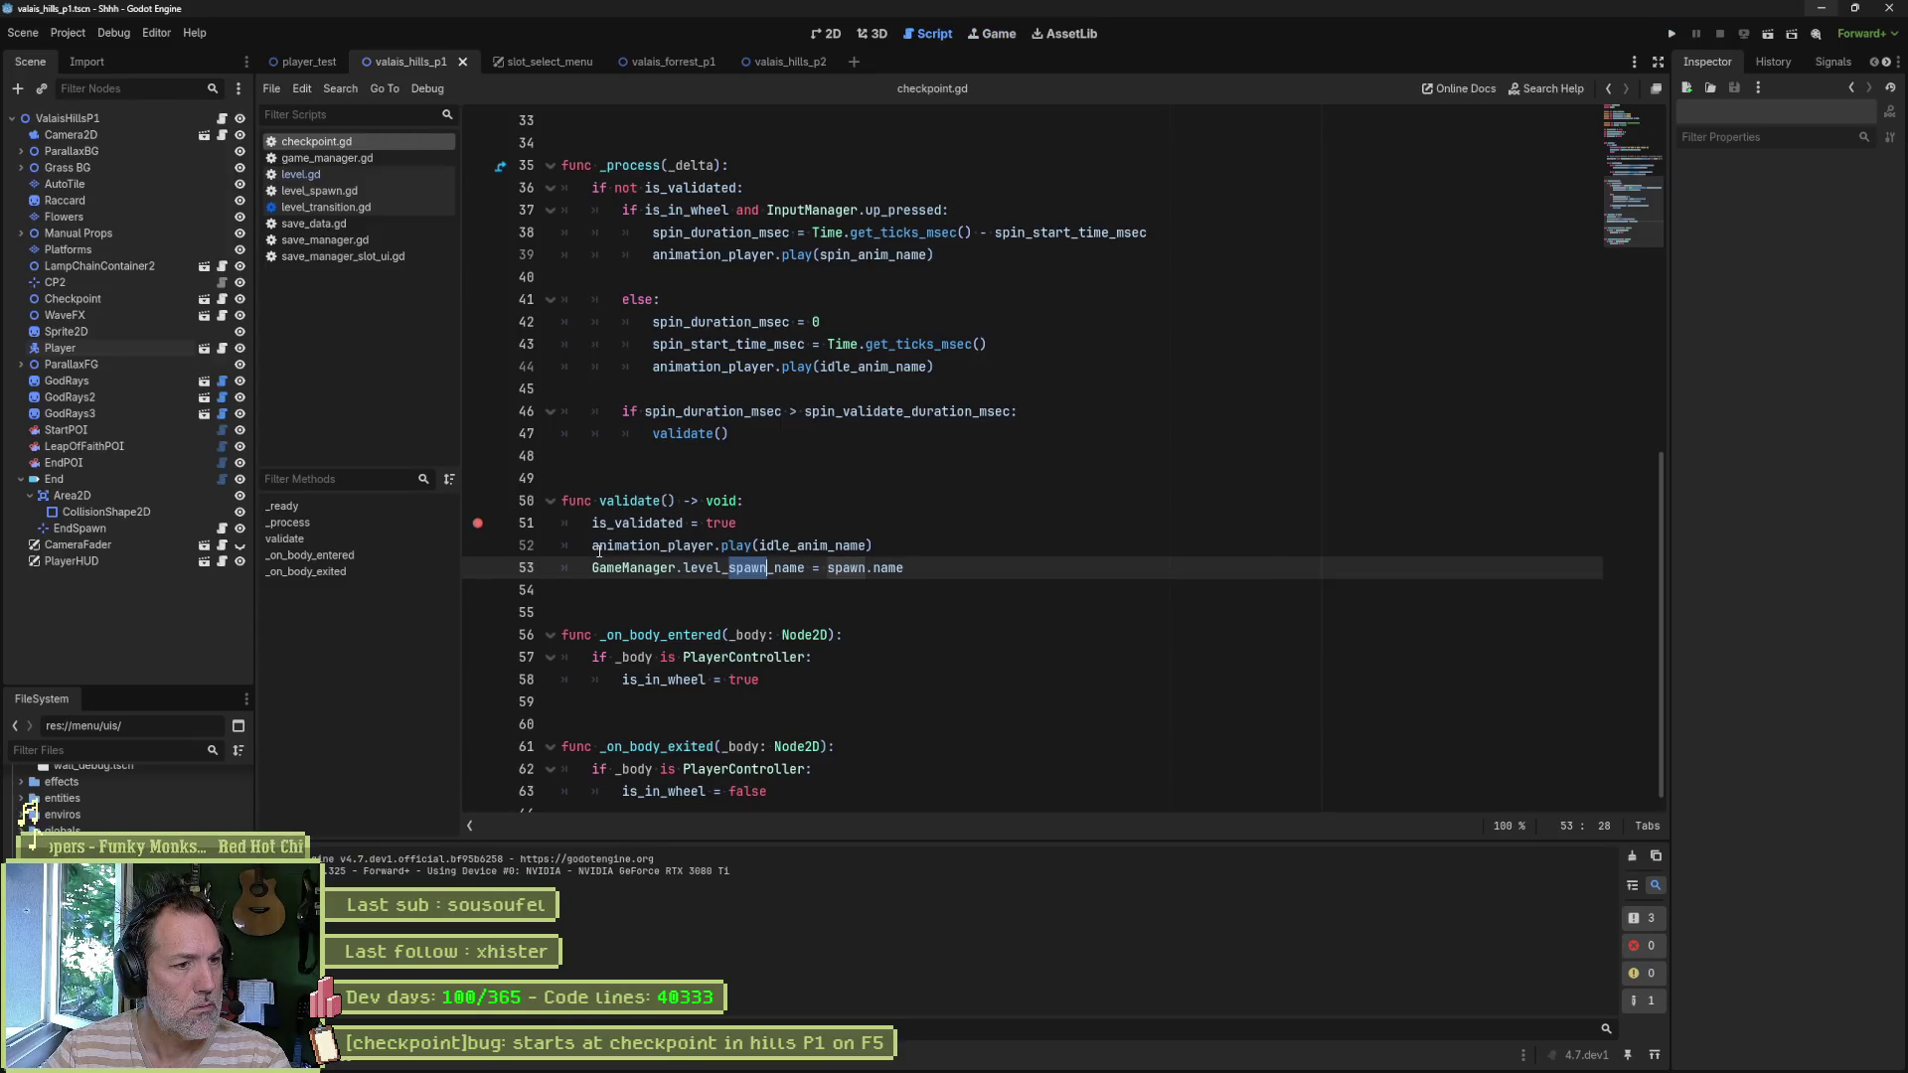